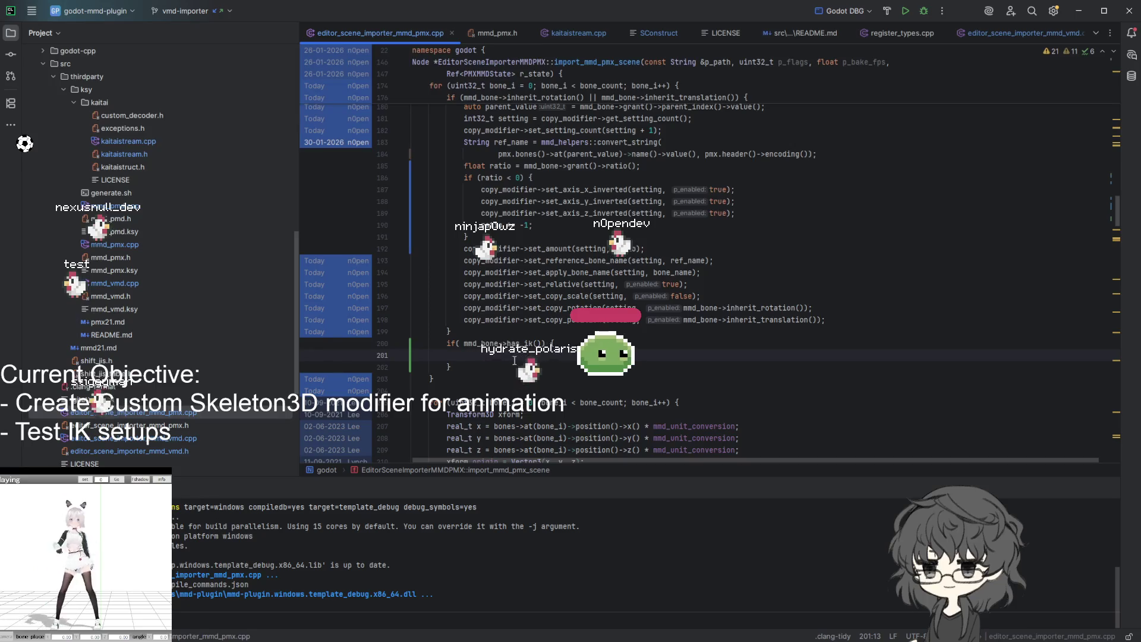
# Wrap mmd_bone->ik()->max_angle() in print_line(...); on line 201 and set a breakpoint there.
pyautogui.write('mmd_bo')
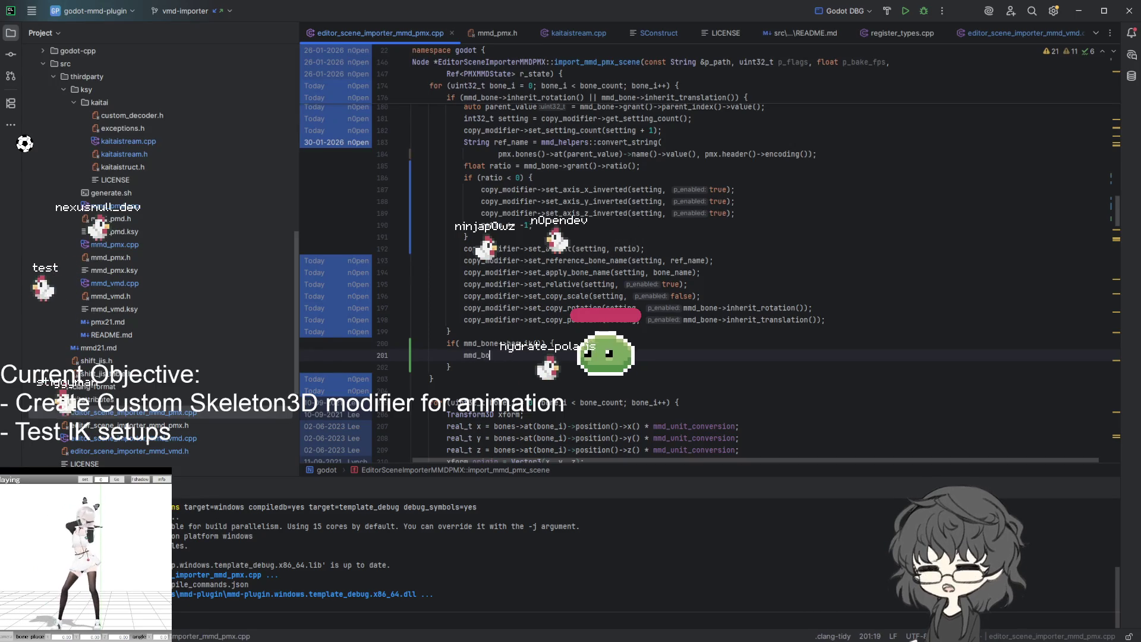
pyautogui.write('ne->')
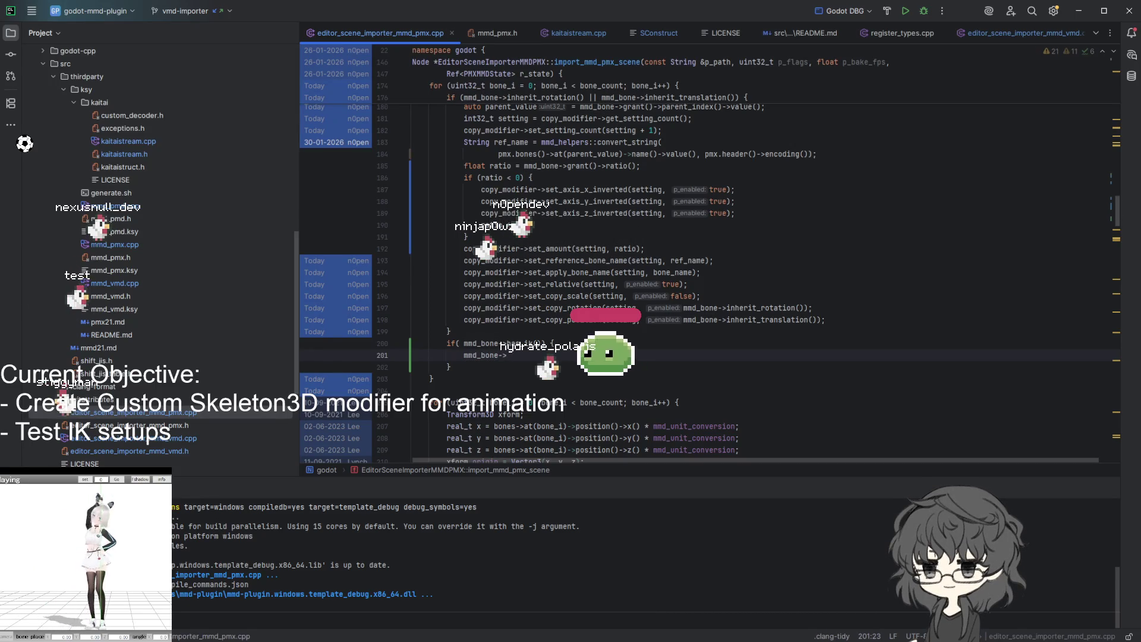
pyautogui.write('ik()->max_angle(')
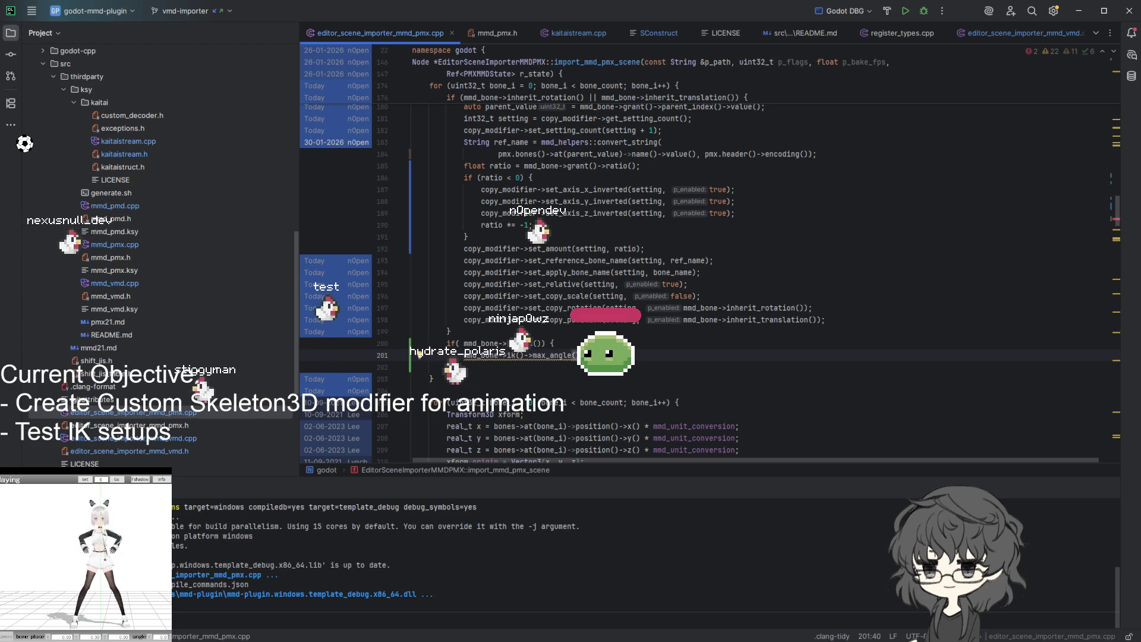
pyautogui.press('Home')
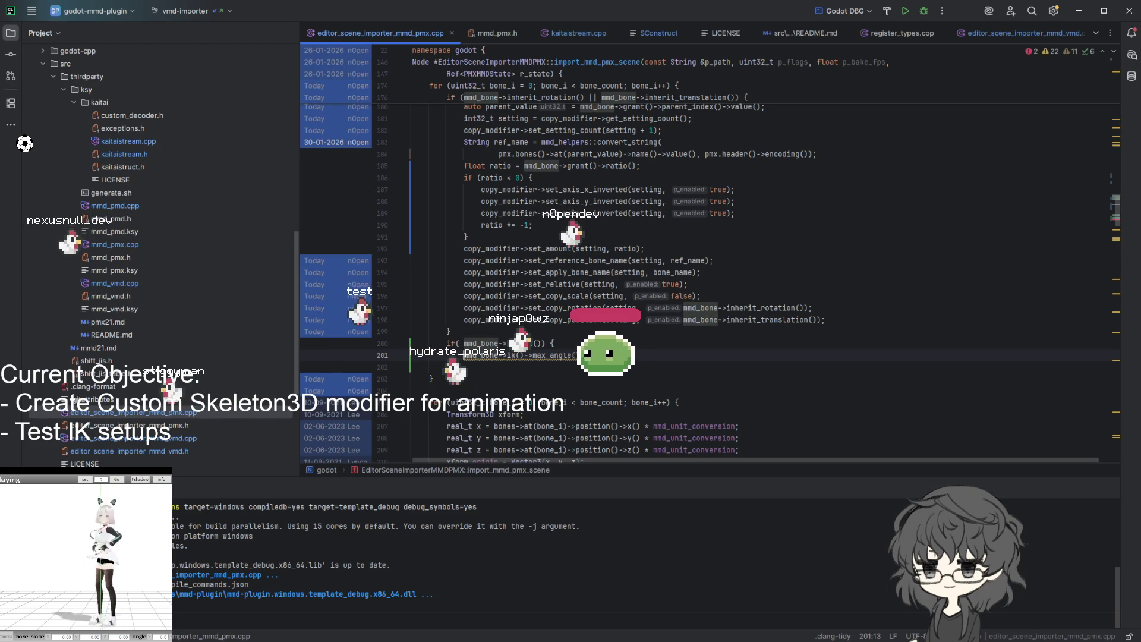
pyautogui.press('Right')
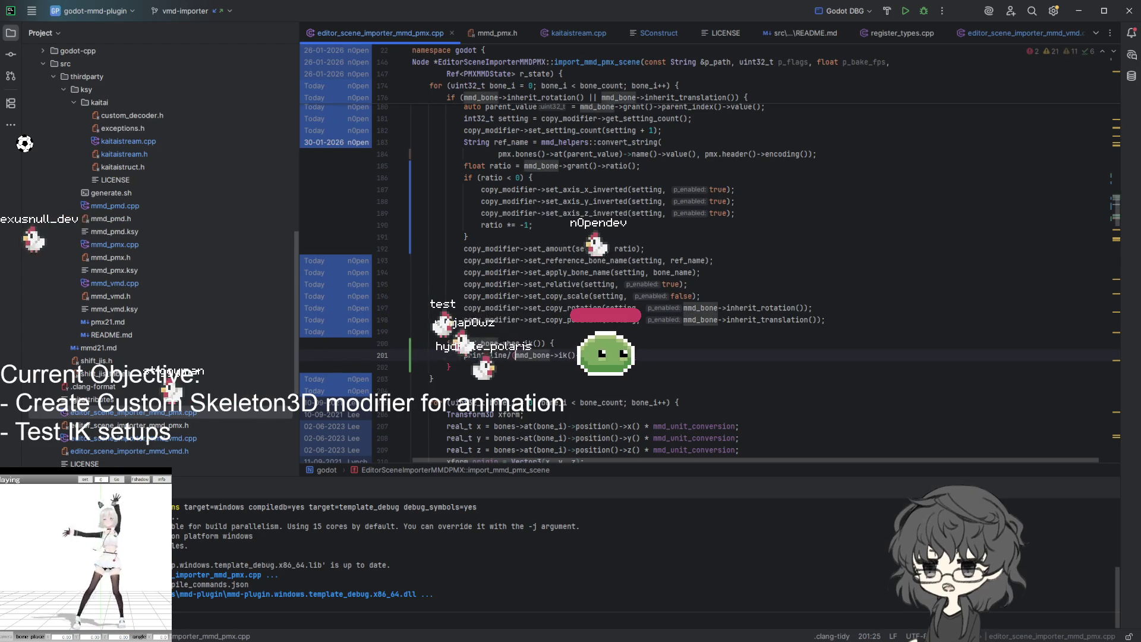
pyautogui.write('(')
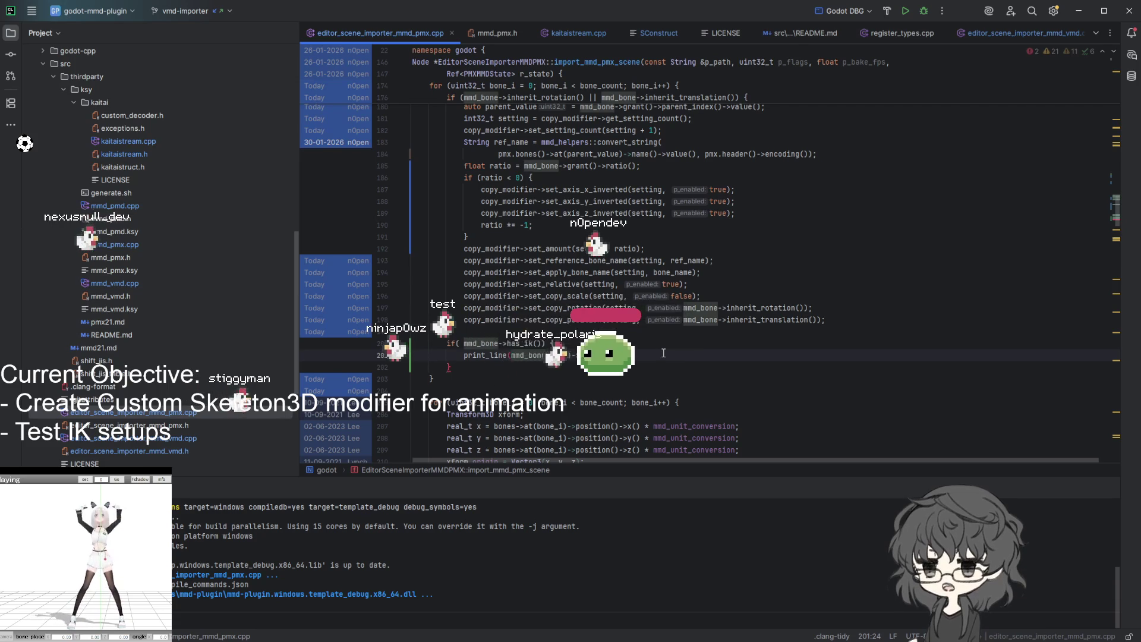
pyautogui.press('End')
pyautogui.write(')')
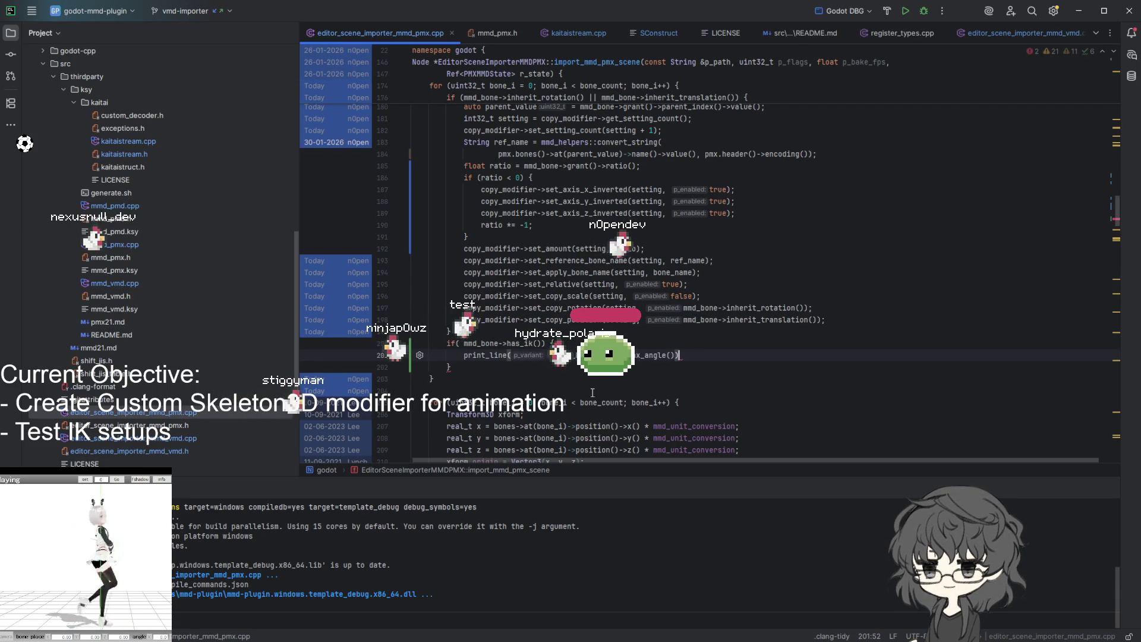
pyautogui.click(481, 368)
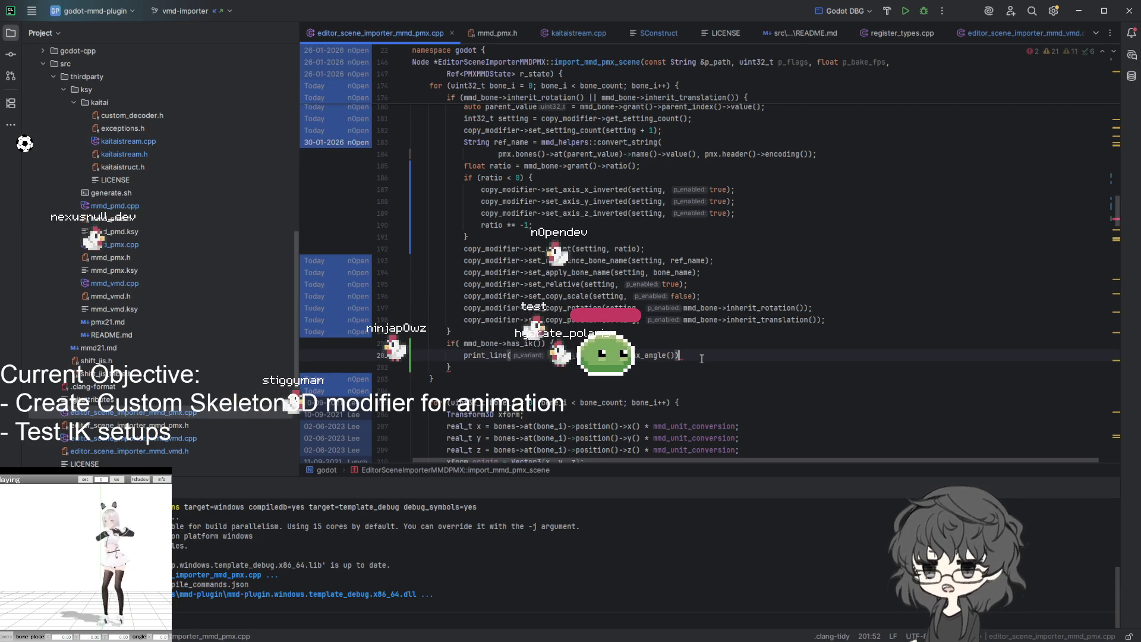
pyautogui.write(';')
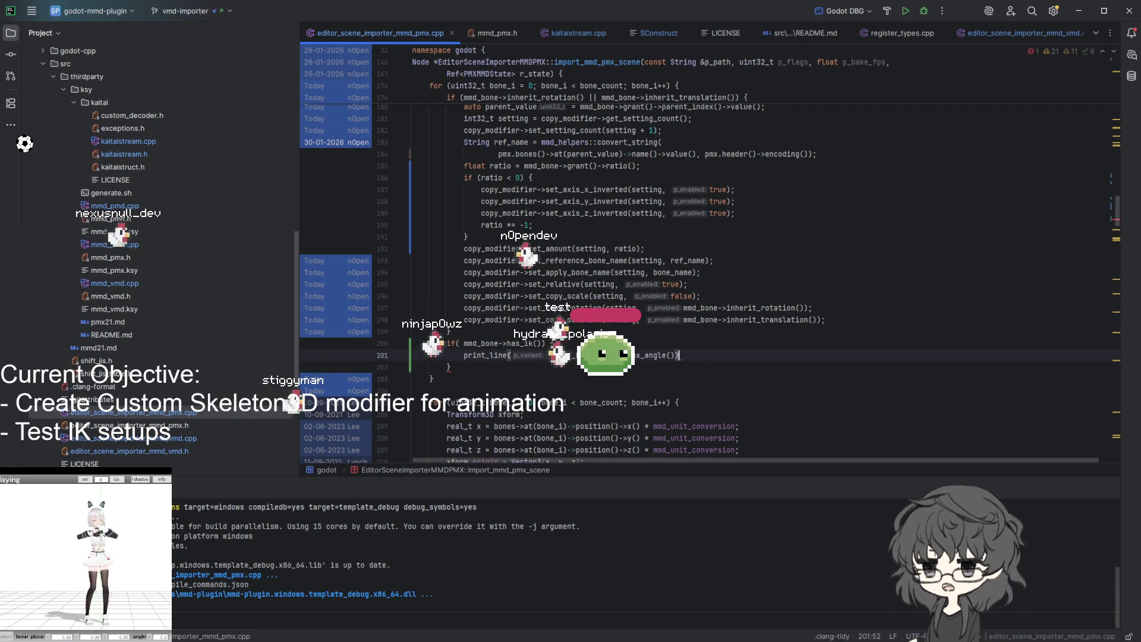
pyautogui.click(384, 355)
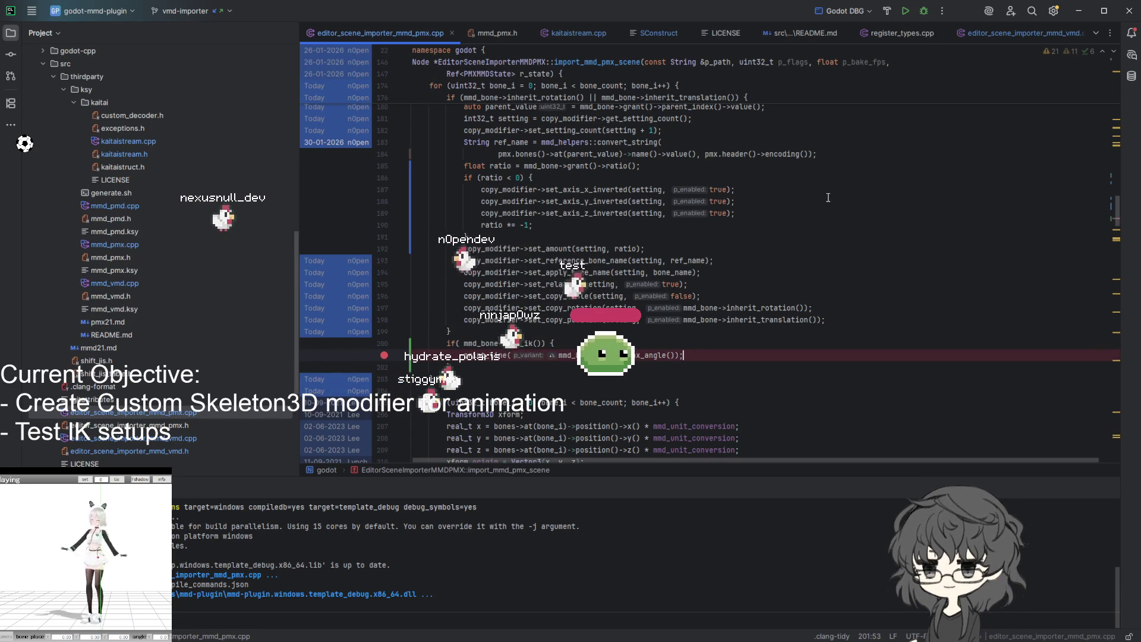
# Rebuild the MMD plugin with Shift+F9 and return focus to the code editor.
pyautogui.hotkey('shift', 'F9')
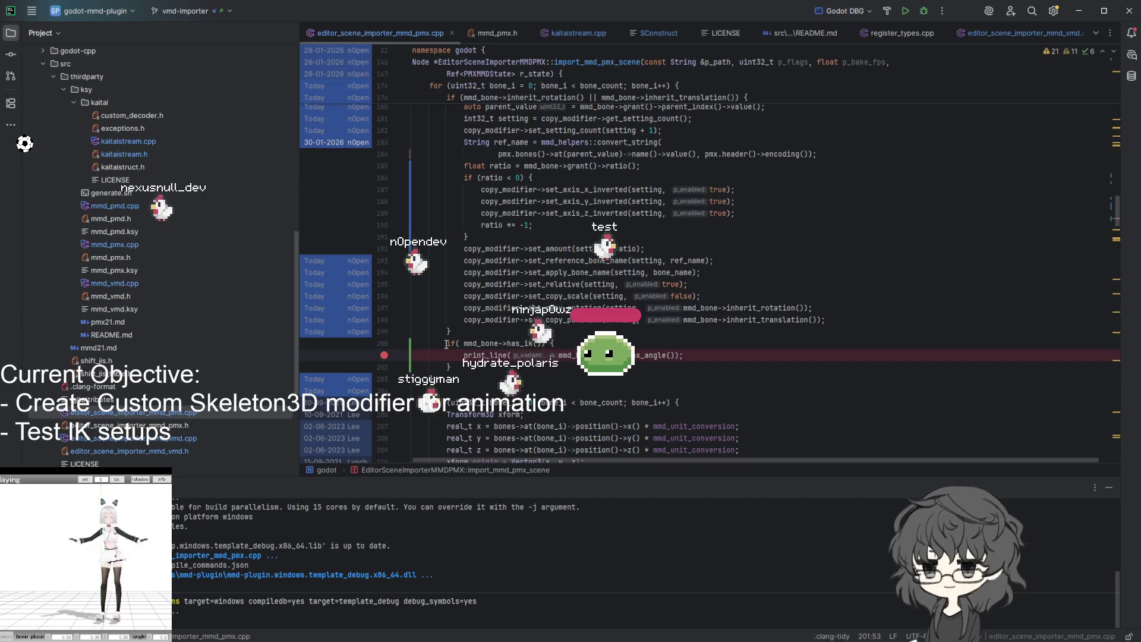
pyautogui.click(580, 343)
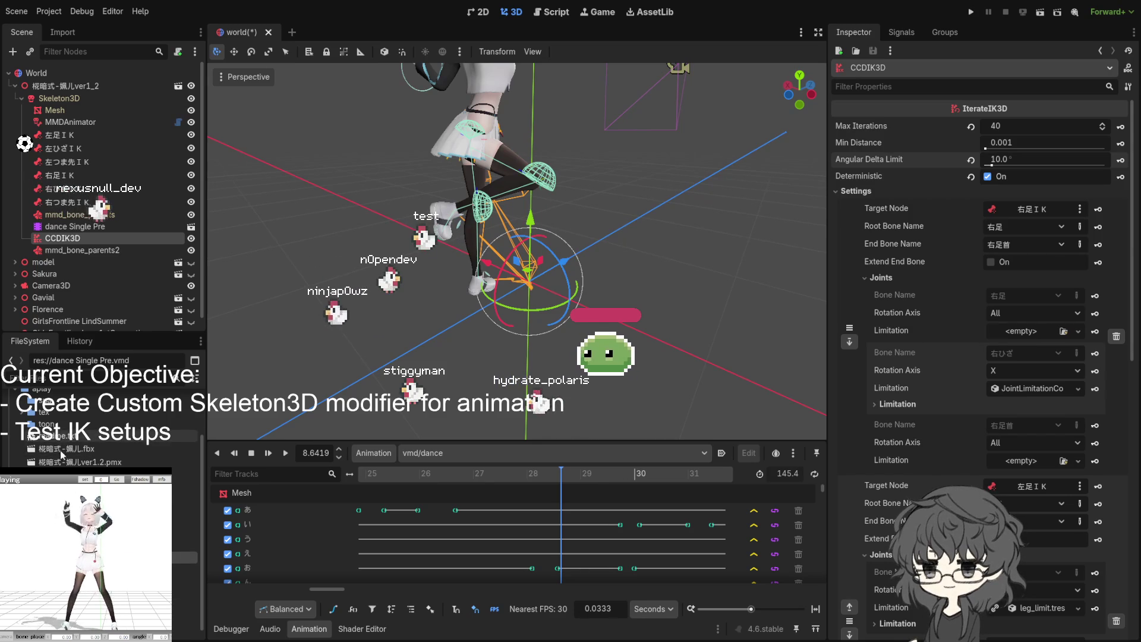
# Orbit and zoom the 3D viewport around the model's legs.
pyautogui.moveTo(499, 341)
pyautogui.mouseDown()
pyautogui.moveTo(574, 333)
pyautogui.moveTo(522, 297)
pyautogui.mouseUp()
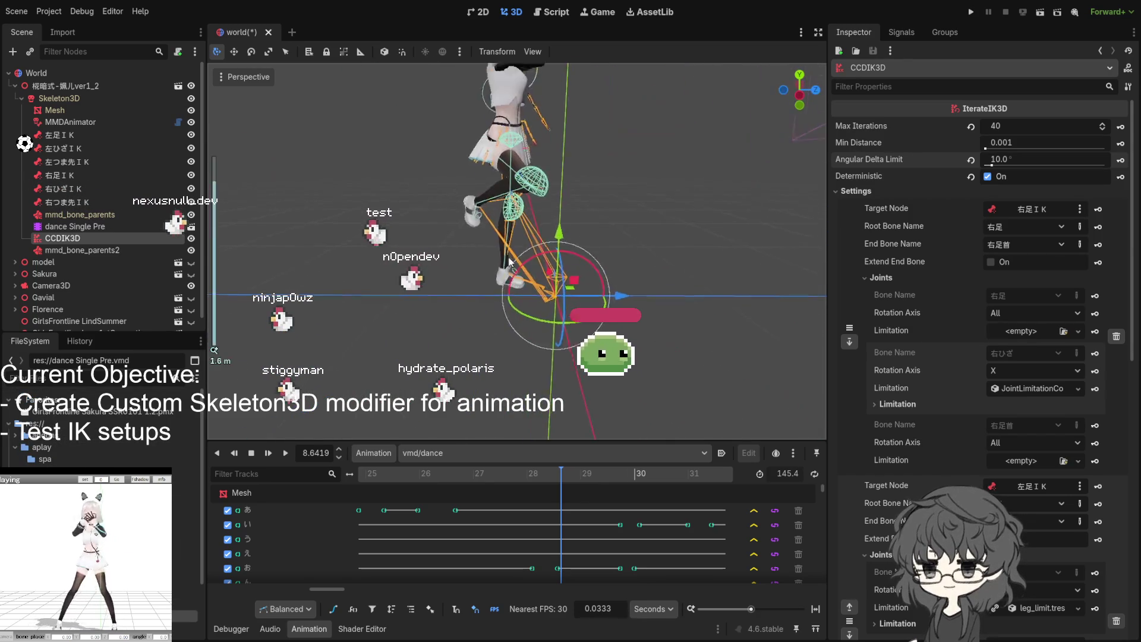
pyautogui.scroll(-3, 475, 257)
pyautogui.moveTo(475, 256); pyautogui.dragTo(493, 252)
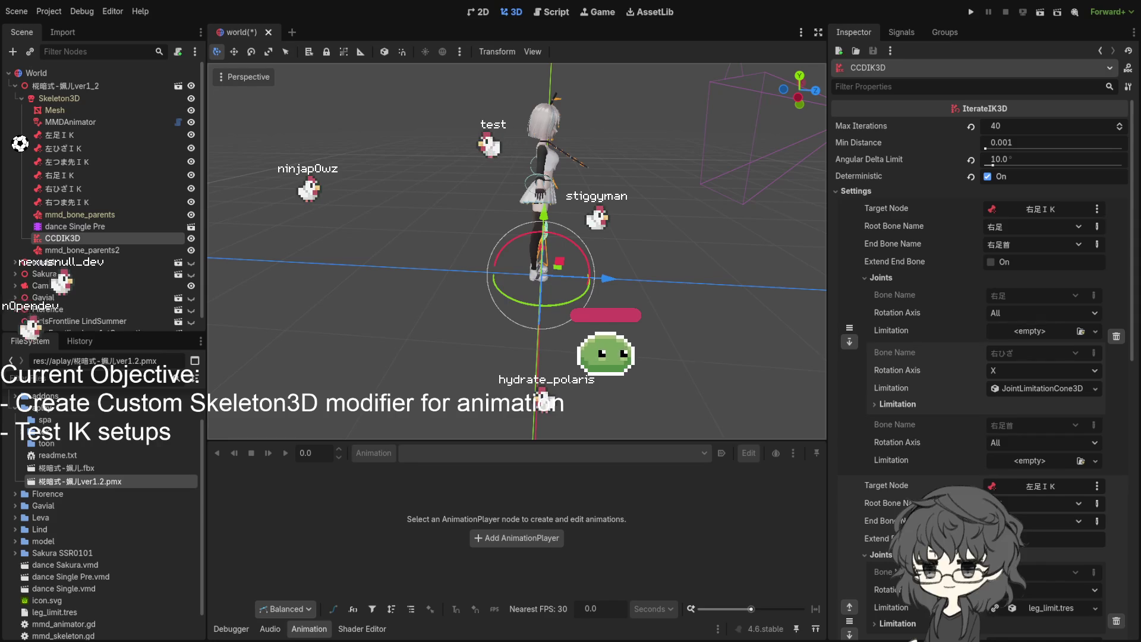
# Drag the CCDIK3D Angular Delta Limit down to 9.0°, orbiting to inspect the legs.
pyautogui.moveTo(600, 244); pyautogui.dragTo(715, 244)
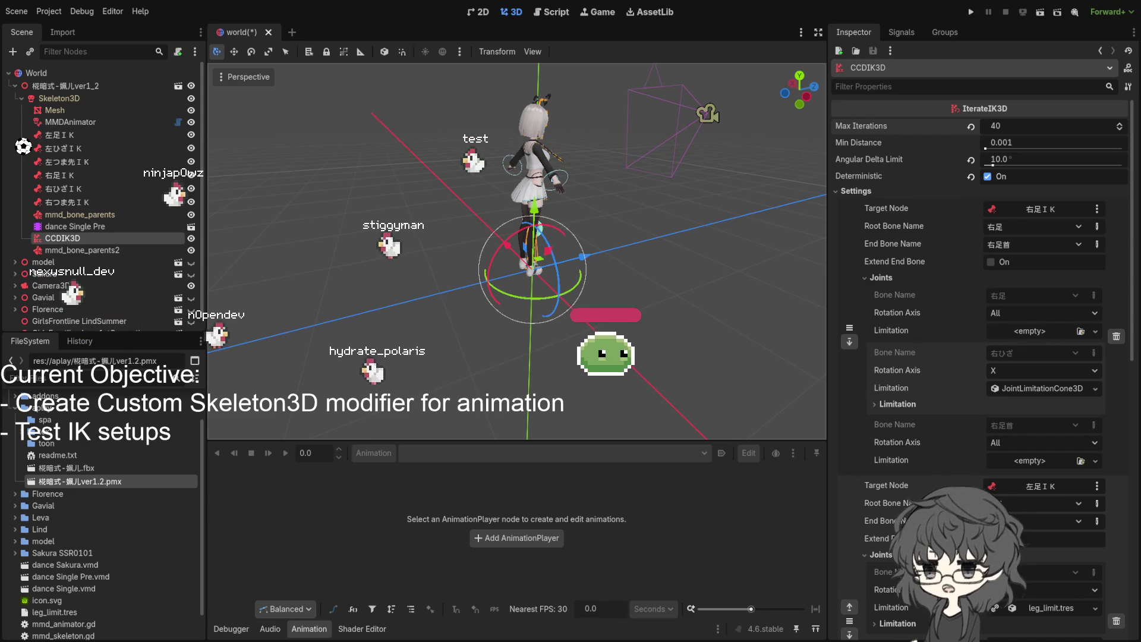
pyautogui.moveTo(1023, 159); pyautogui.dragTo(1010, 158)
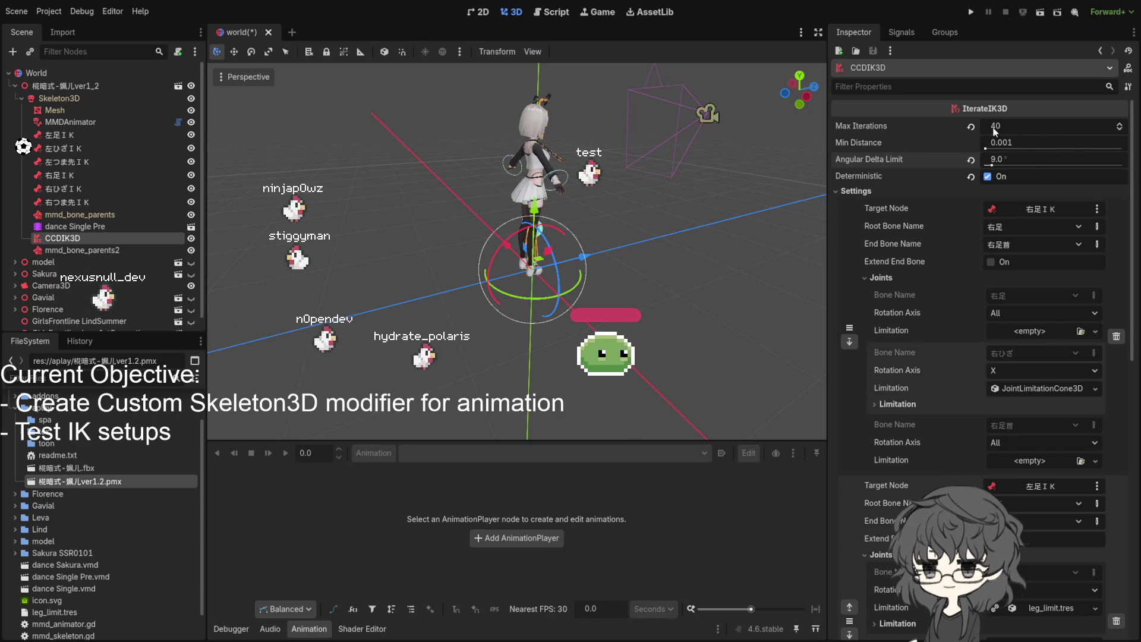
pyautogui.moveTo(594, 226); pyautogui.dragTo(779, 257)
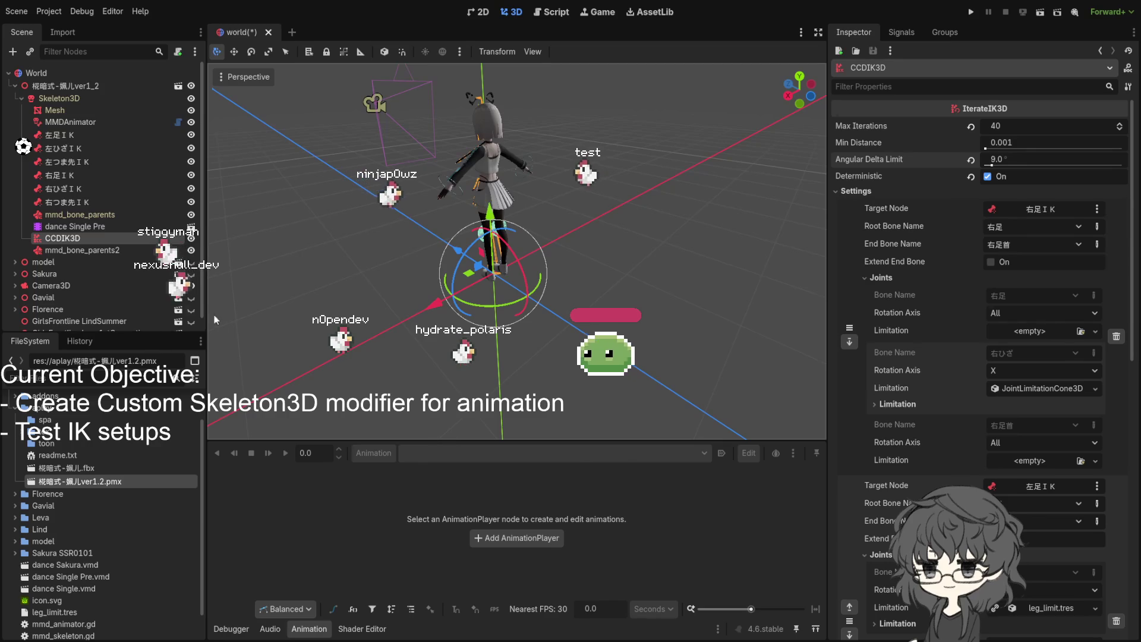
pyautogui.click(77, 226)
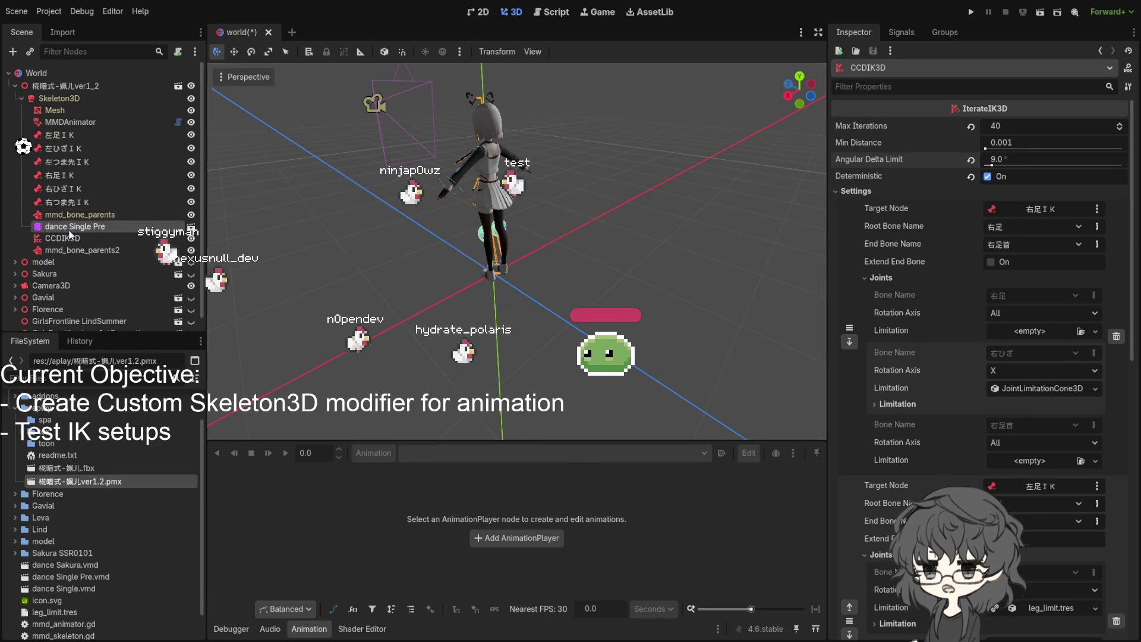
# Play vmd/dance and orbit to watch the legs, then reselect the CCDIK3D node.
pyautogui.click(286, 453)
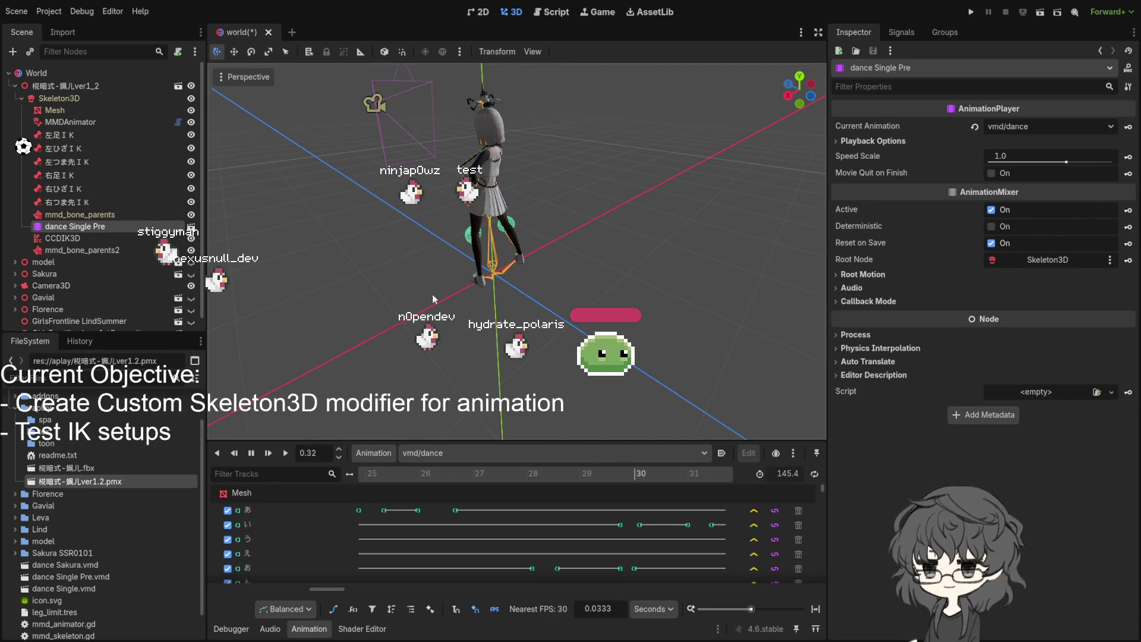
pyautogui.moveTo(433, 294); pyautogui.dragTo(658, 262)
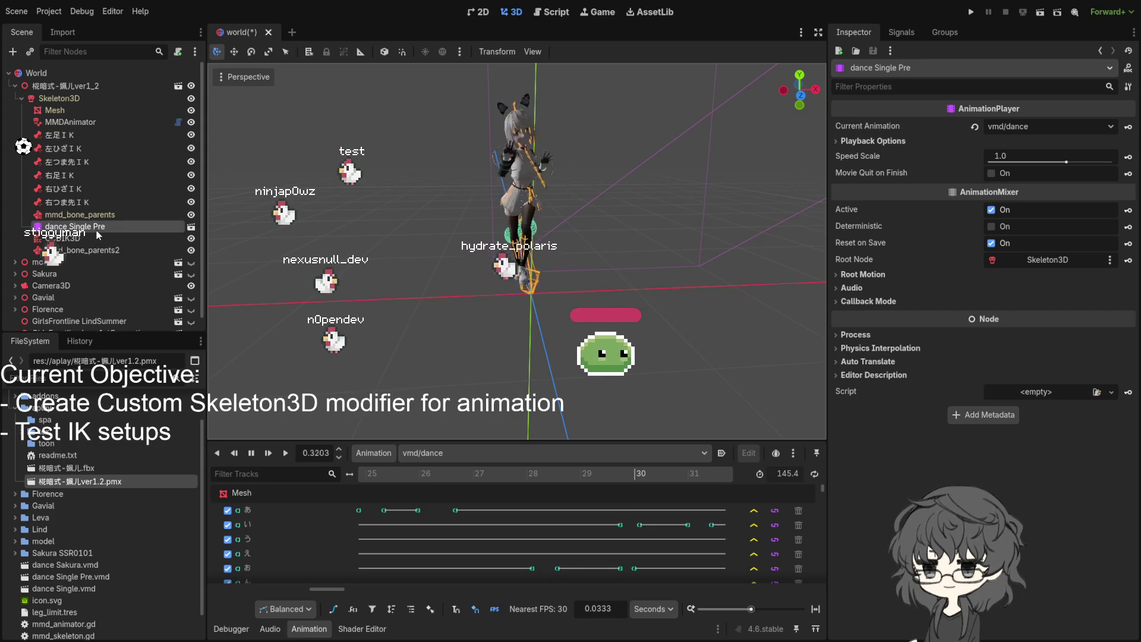
pyautogui.click(71, 239)
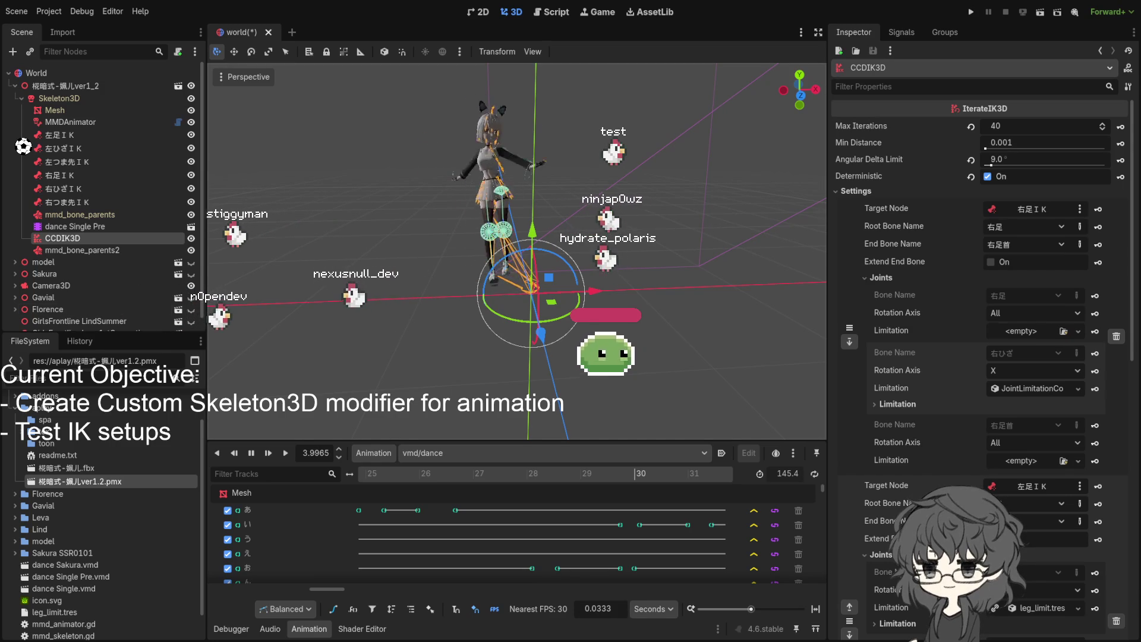
# Deselect the IK node to hide its gizmo and switch to the CLion debugging session.
pyautogui.click(429, 298)
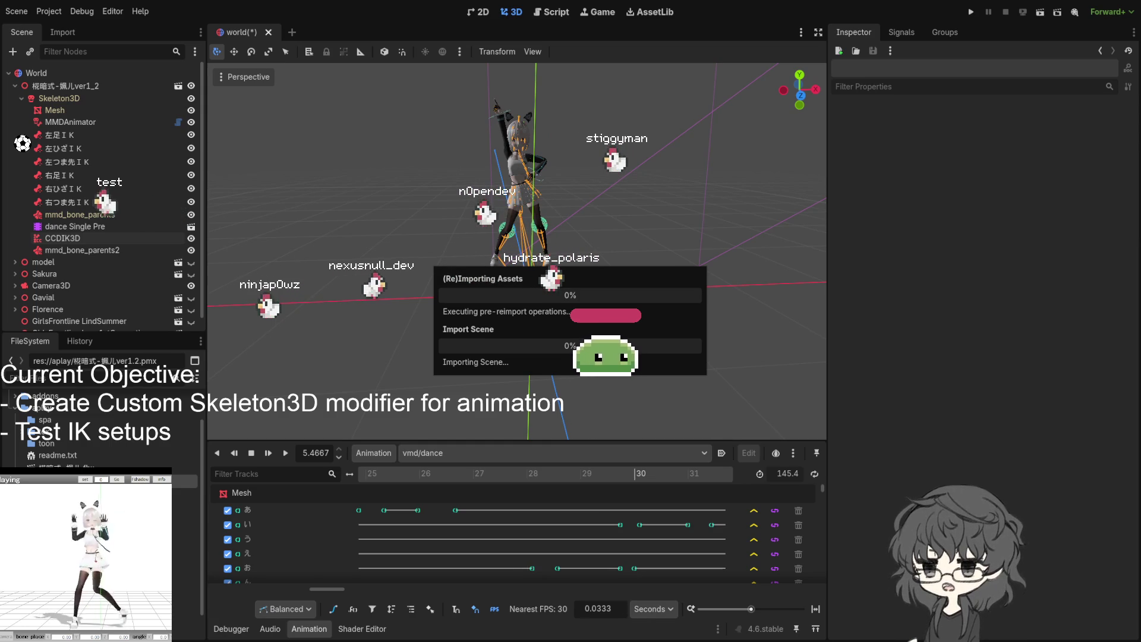
pyautogui.hotkey('alt', 'Tab')
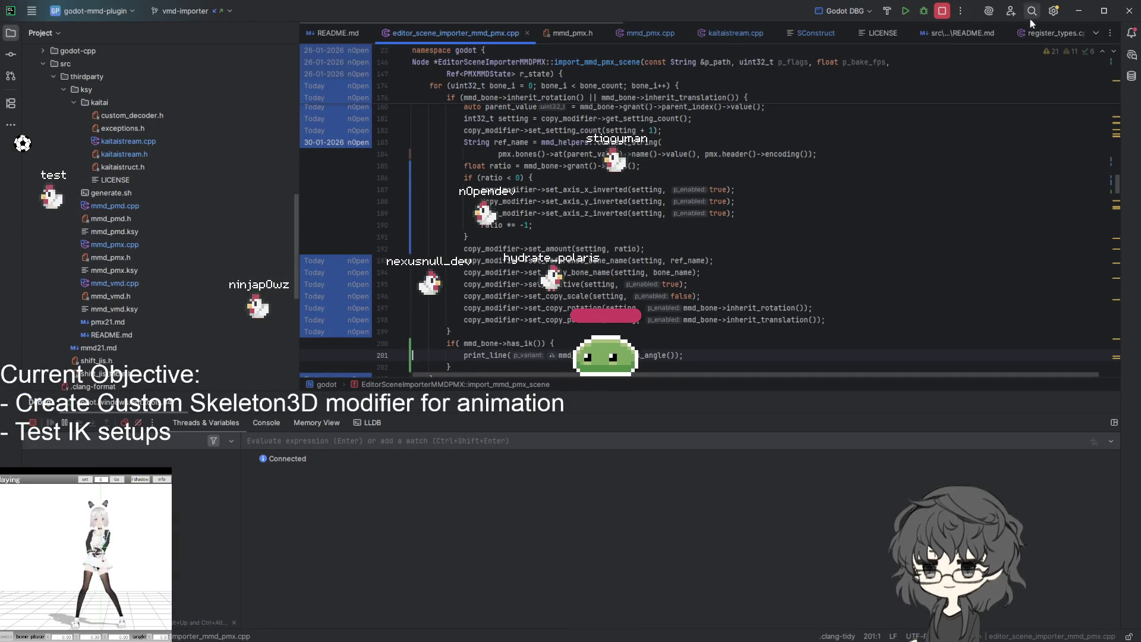
pyautogui.click(1076, 13)
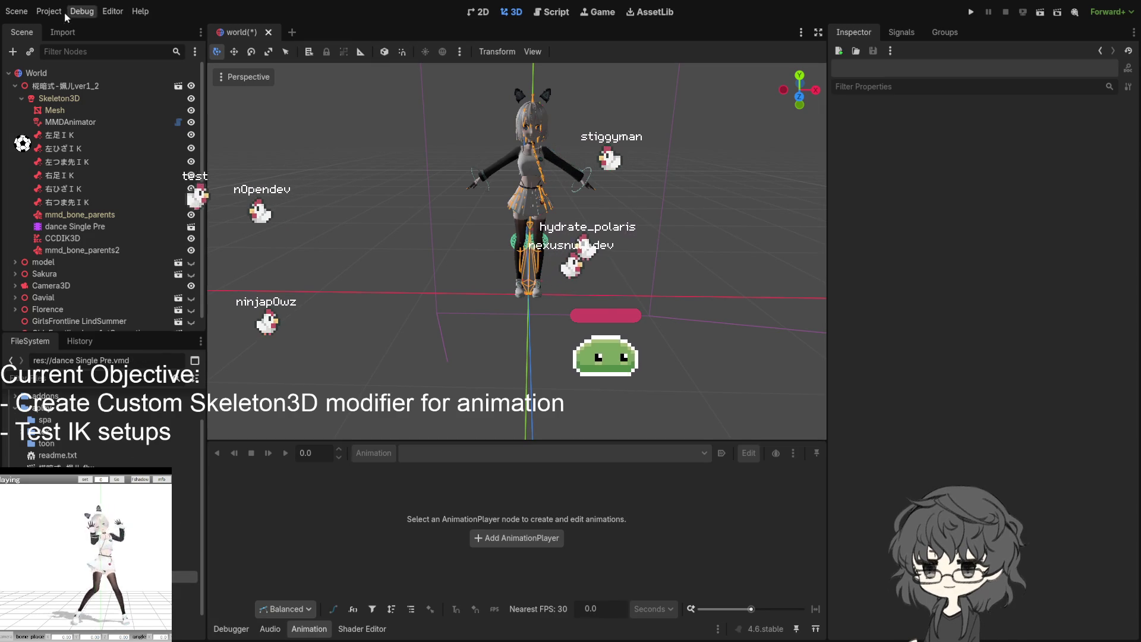
# Reimport dance Single Pre.vmd with Translation Scale 0.9, then select the dance Single Pre node.
pyautogui.click(63, 32)
pyautogui.scroll(-5, 45, 219)
pyautogui.click(138, 296)
pyautogui.write('.9')
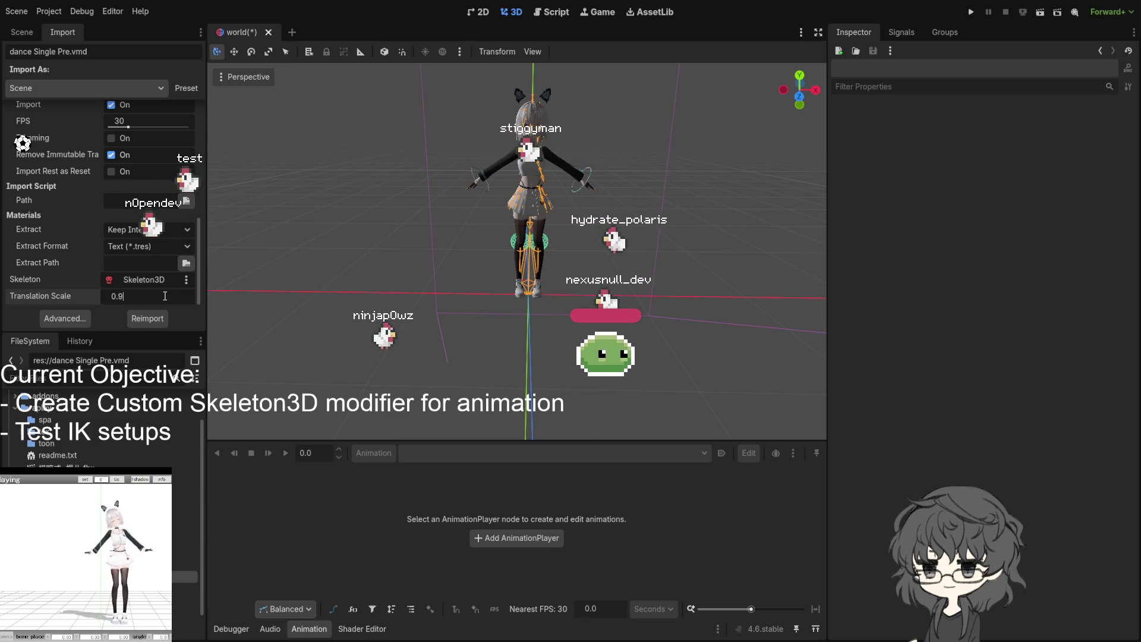
pyautogui.click(156, 323)
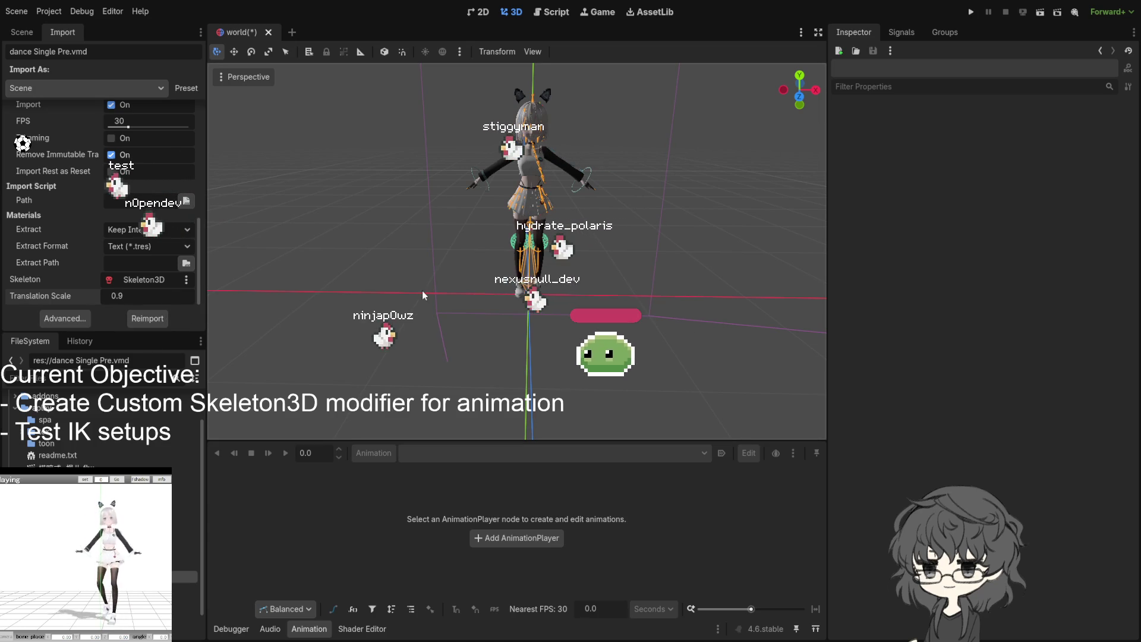
pyautogui.click(26, 35)
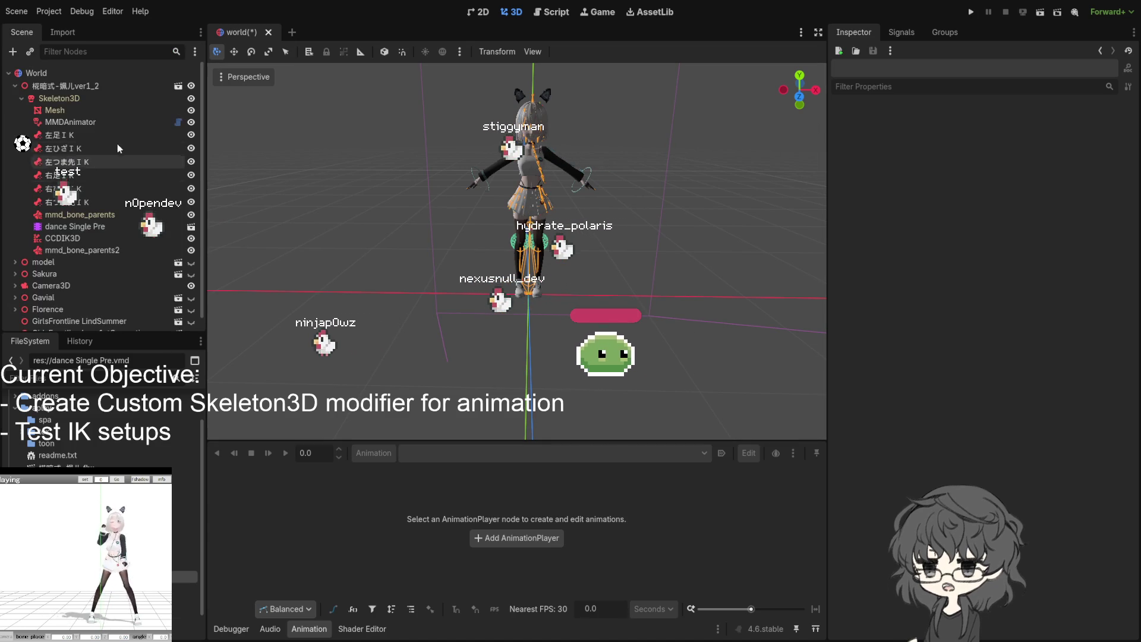
pyautogui.click(90, 226)
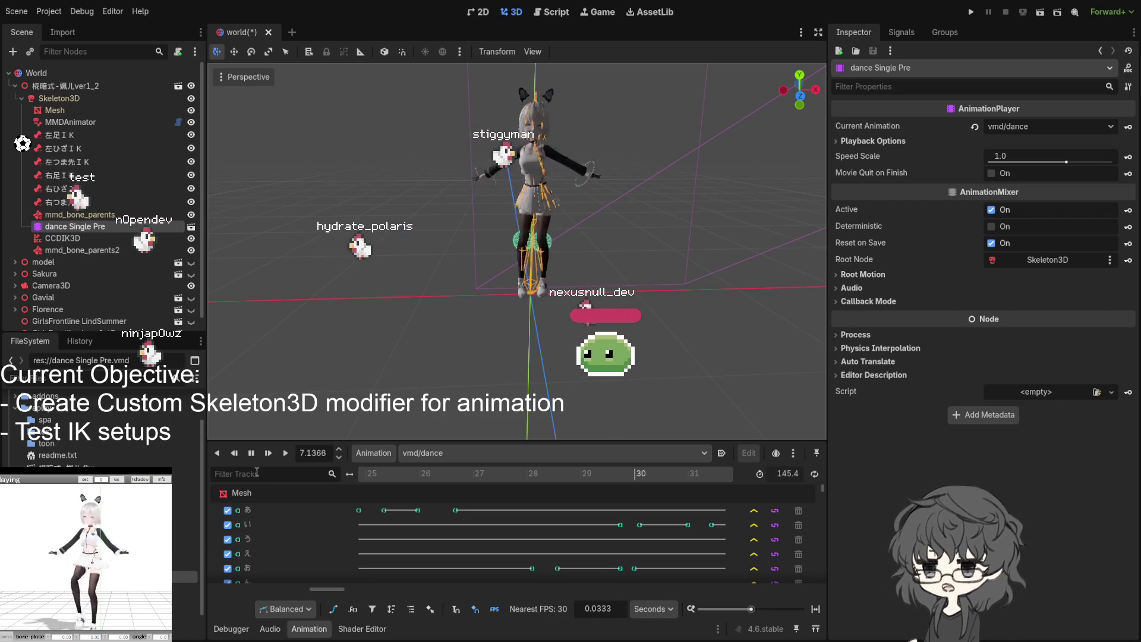
pyautogui.click(251, 454)
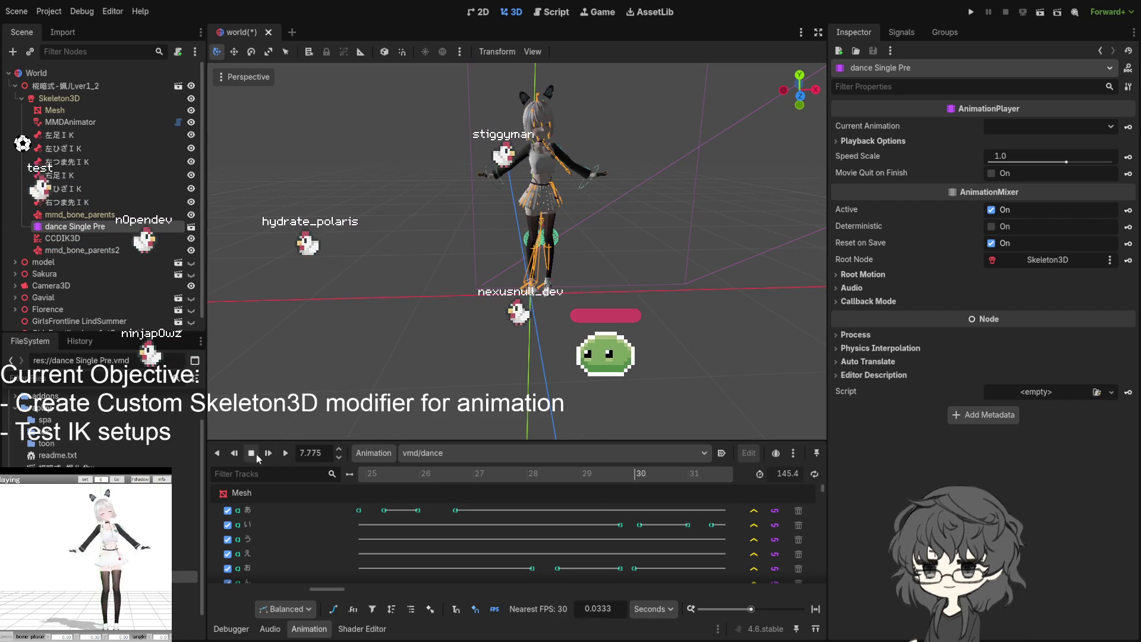
pyautogui.click(286, 454)
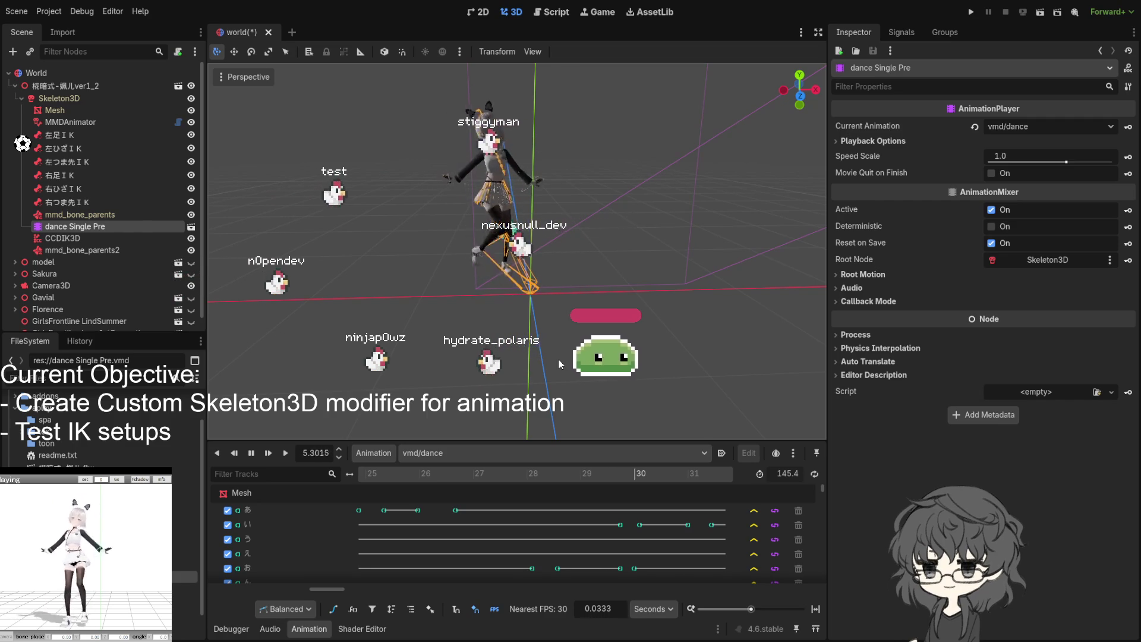
pyautogui.click(79, 238)
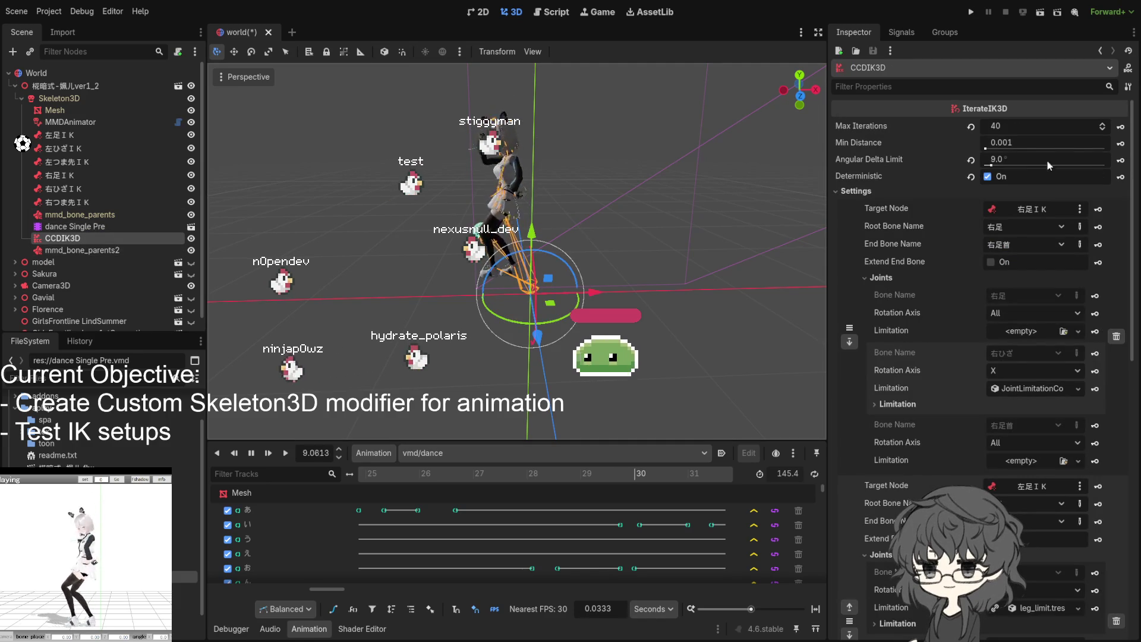
# Uncheck Deterministic in the CCDIK3D's IterateIK3D settings.
pyautogui.click(987, 176)
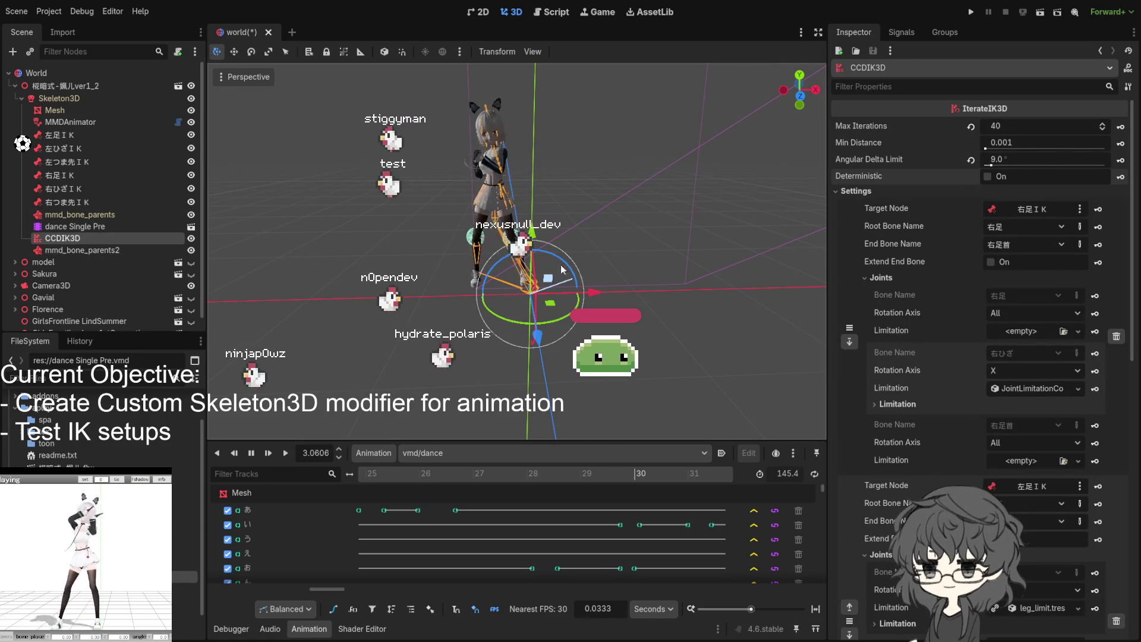
pyautogui.scroll(3, 572, 252)
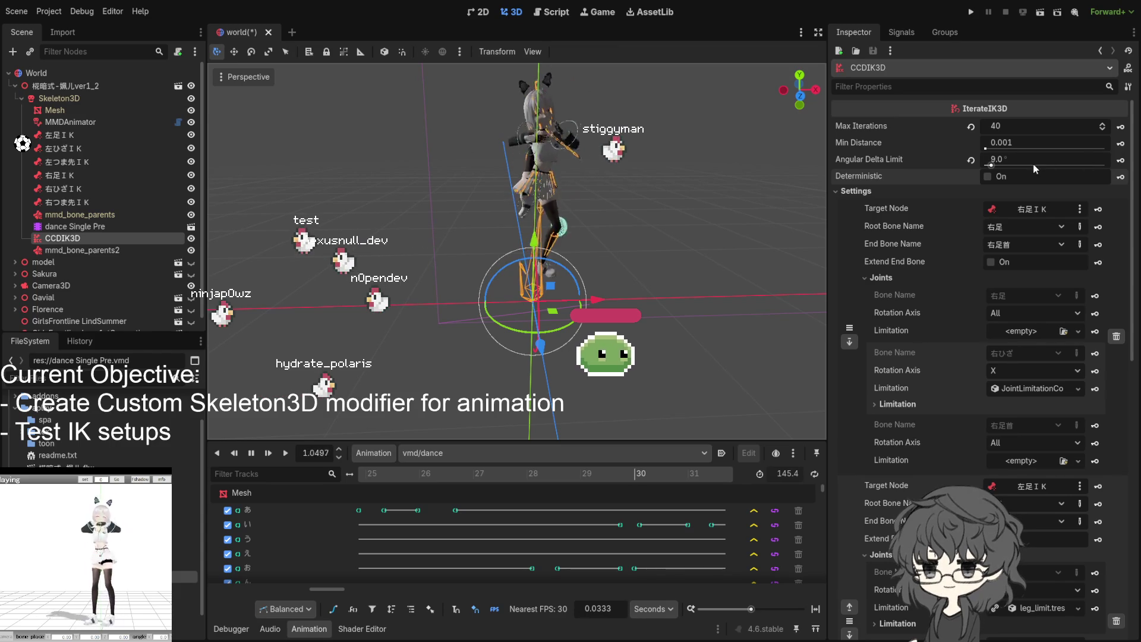
# Set the CCDIK3D Angular Delta Limit to 180°.
pyautogui.click(1010, 162)
pyautogui.write('180')
pyautogui.press('Return')
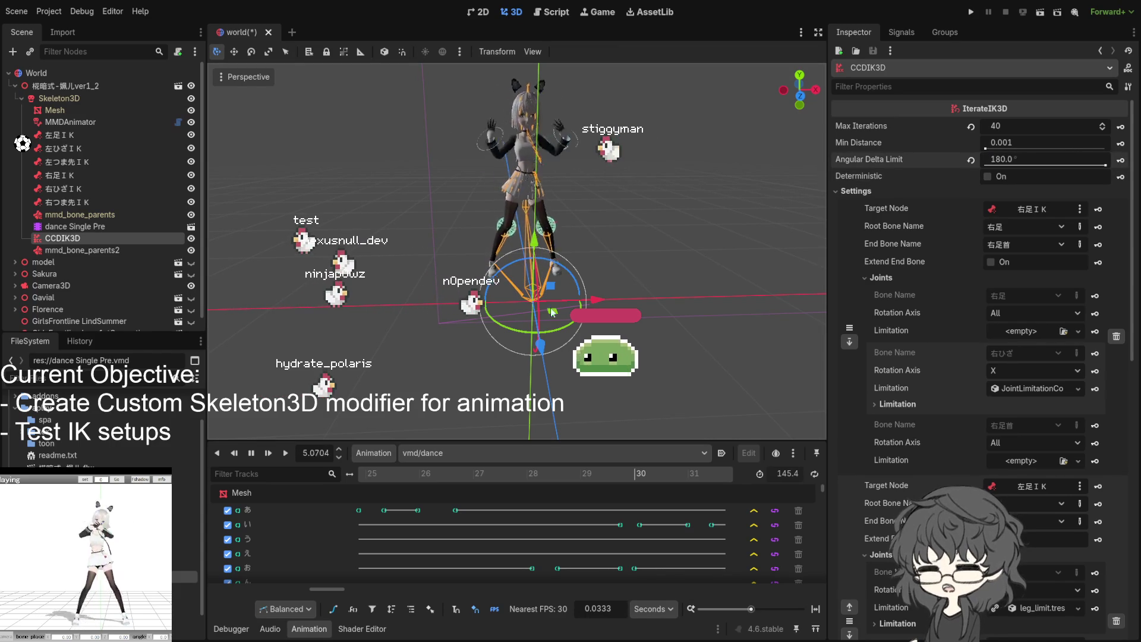
# Select the Skeleton3D under Mesh, then the mmd_bone_parents modifier.
pyautogui.click(248, 193)
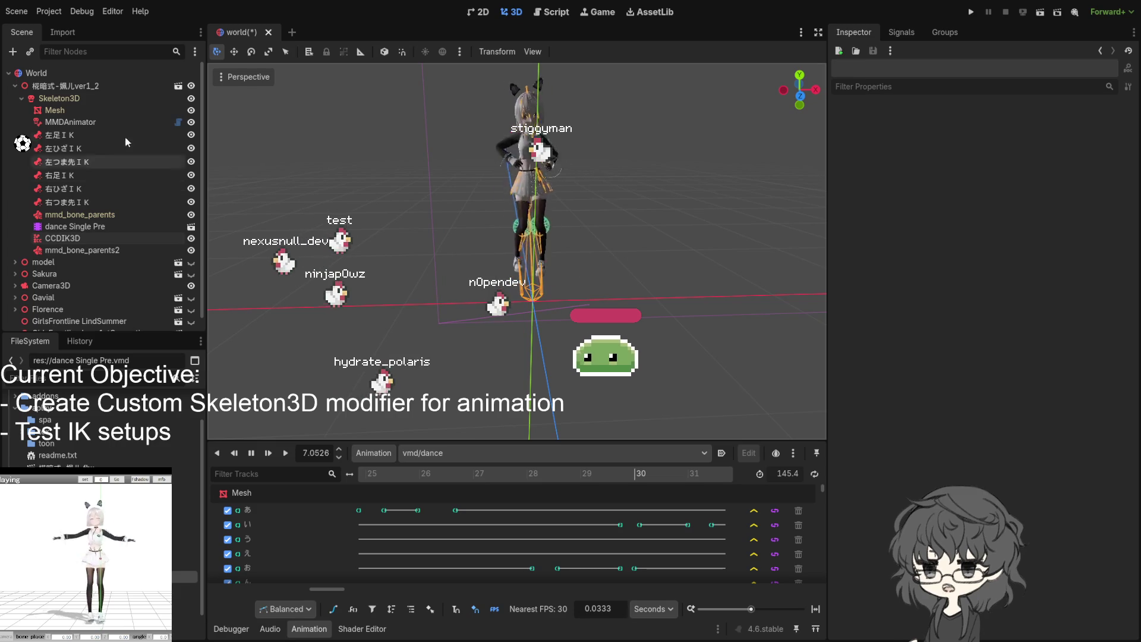
pyautogui.click(83, 109)
pyautogui.click(92, 101)
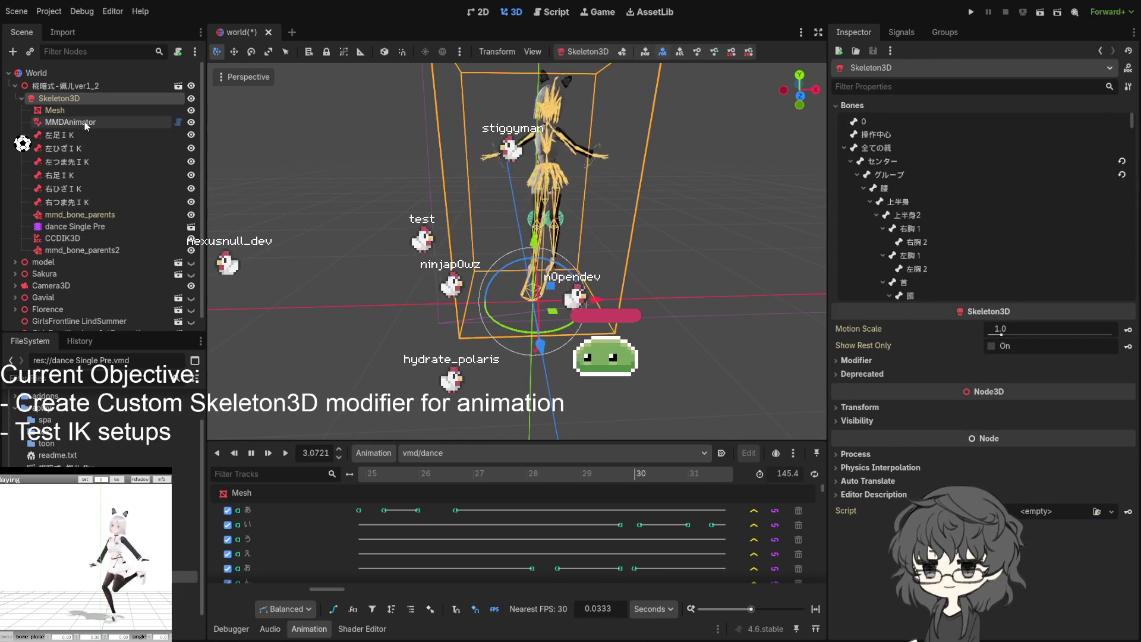
pyautogui.click(97, 217)
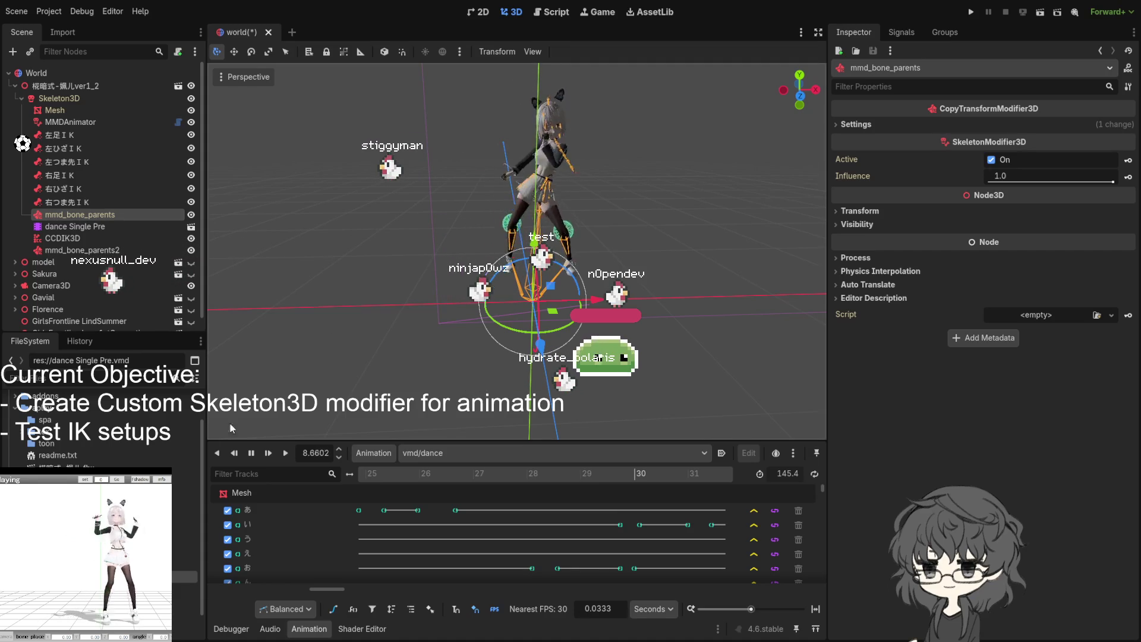
# Restart the vmd/dance animation from the beginning and keep it playing.
pyautogui.click(284, 454)
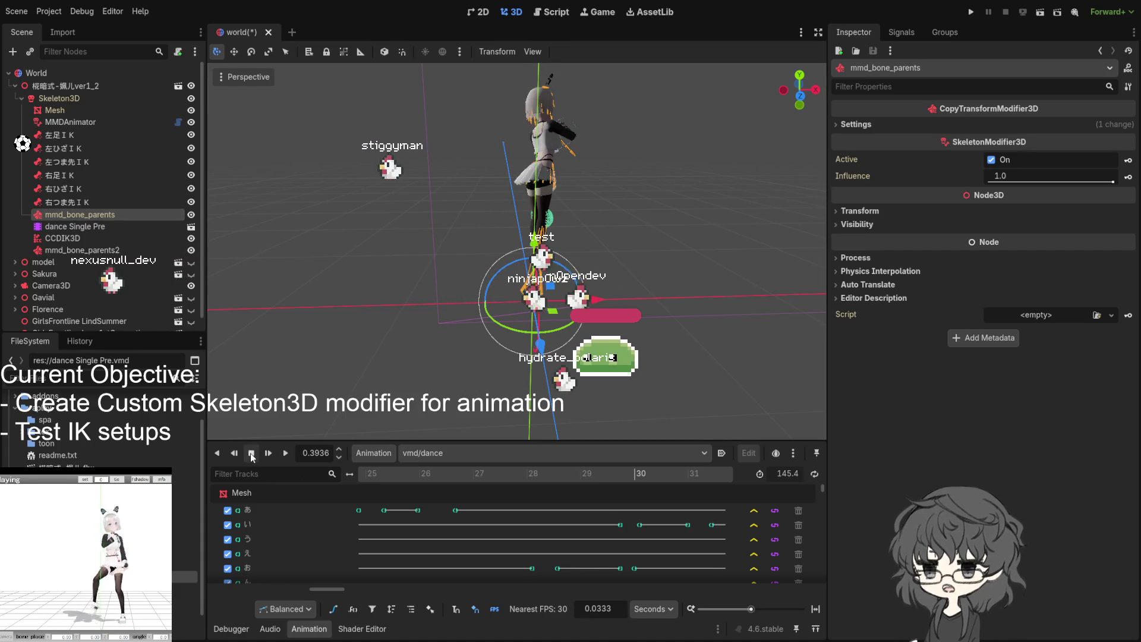
pyautogui.click(284, 453)
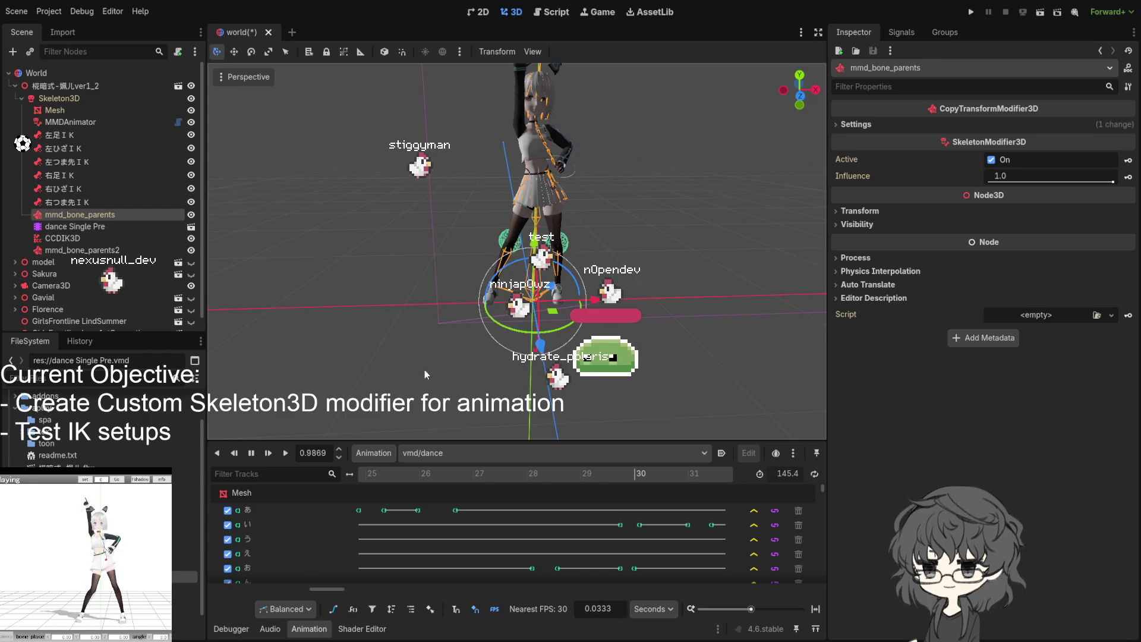
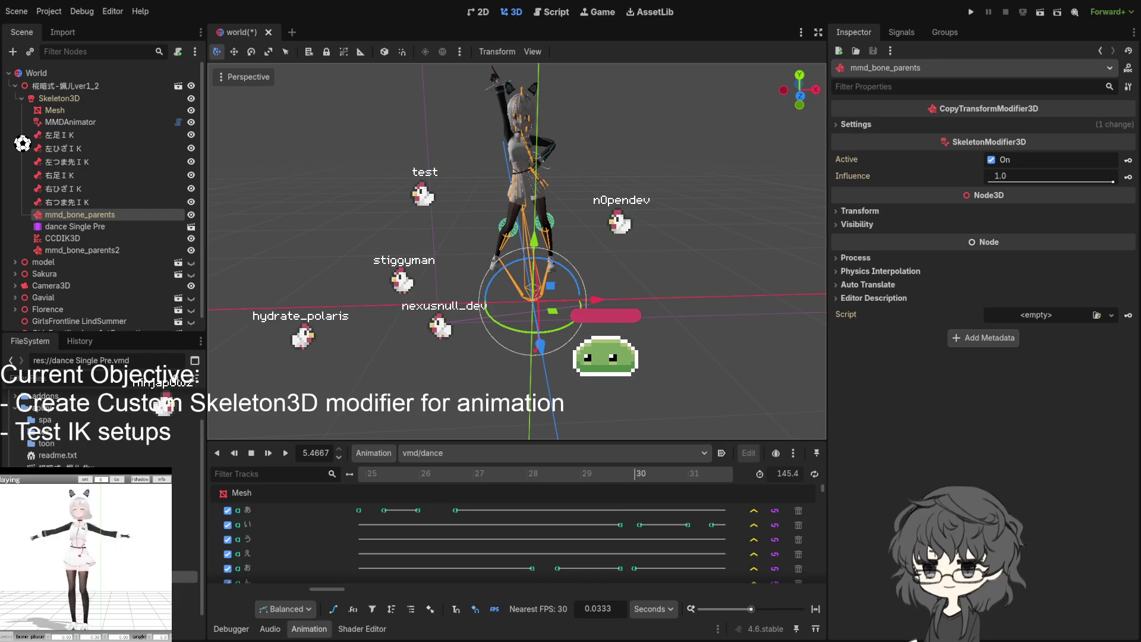
# Set the dance Single Pre.vmd Translation Scale to 0.8 and reimport it.
pyautogui.click(63, 33)
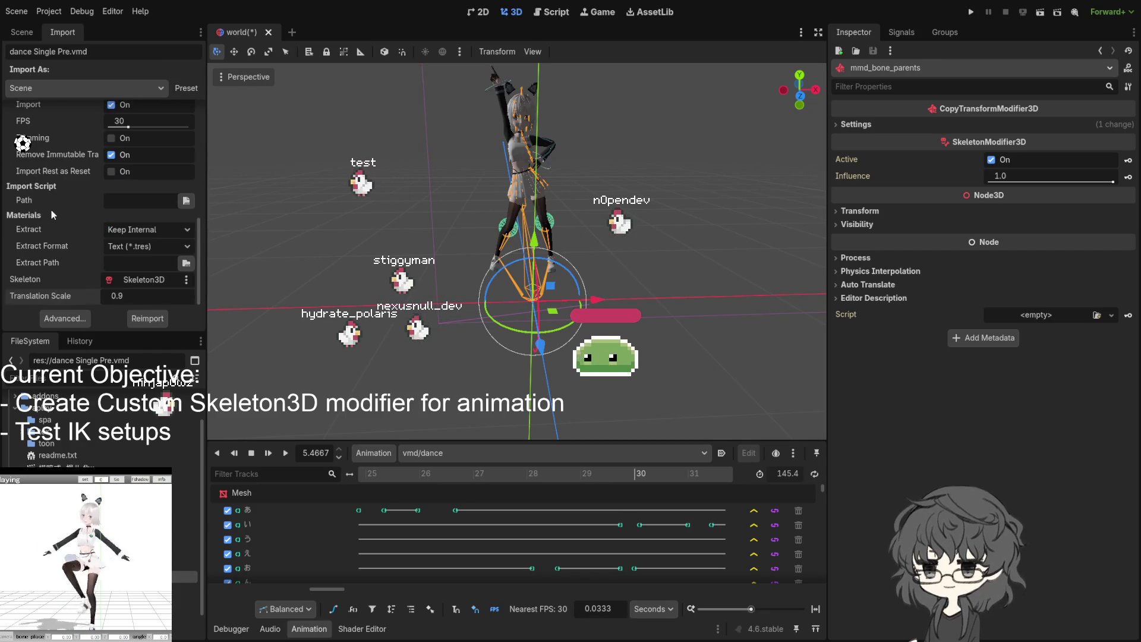
pyautogui.click(144, 297)
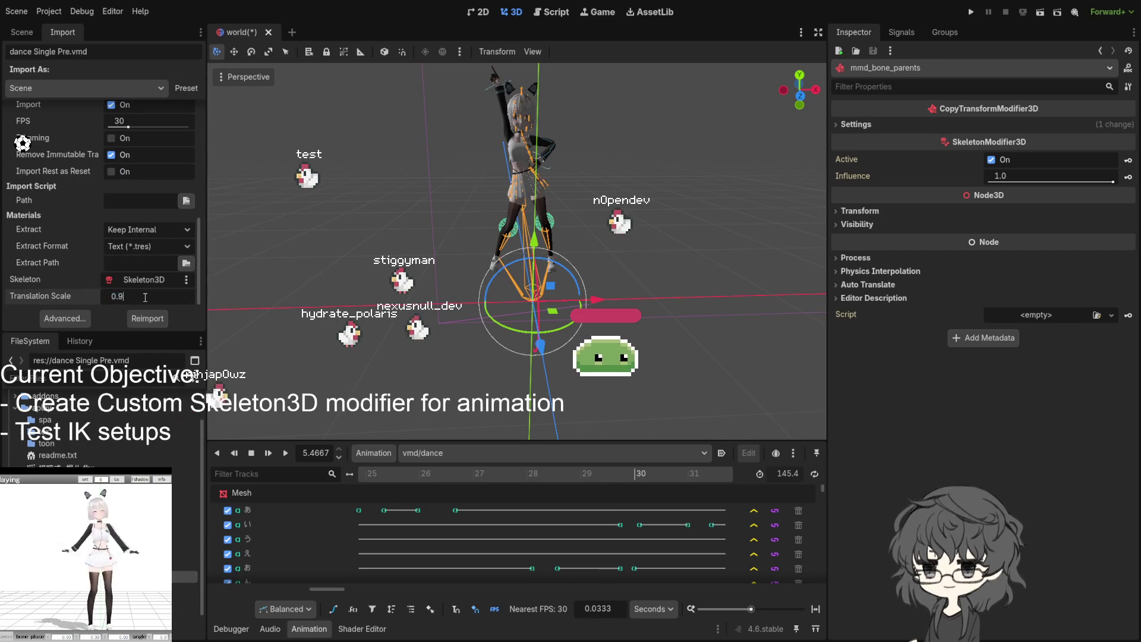
pyautogui.write('8')
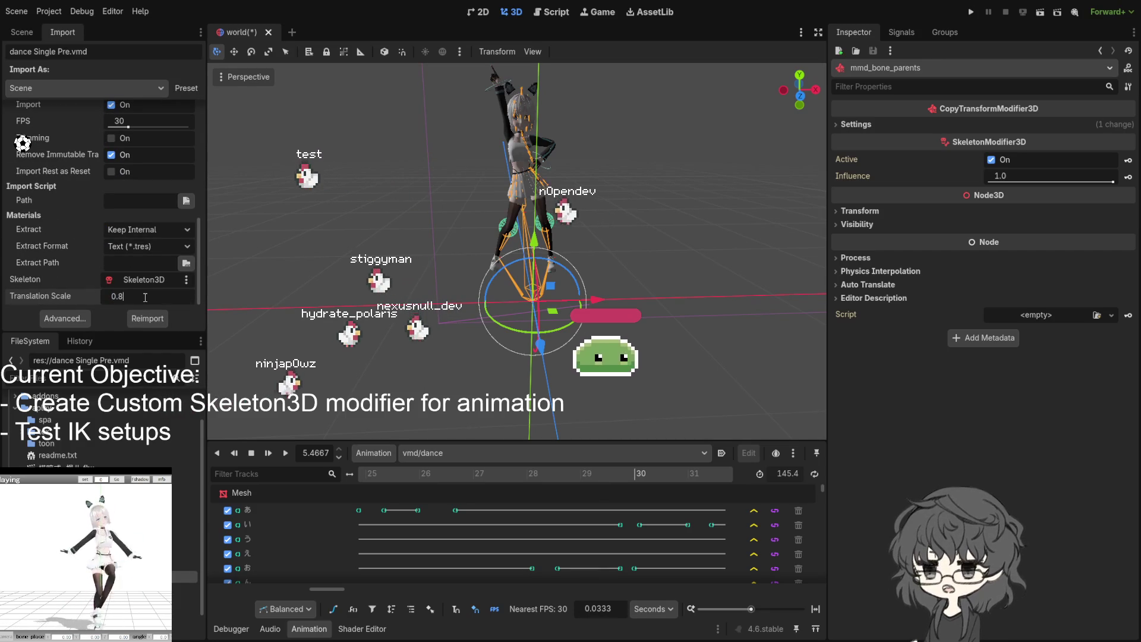
pyautogui.click(148, 320)
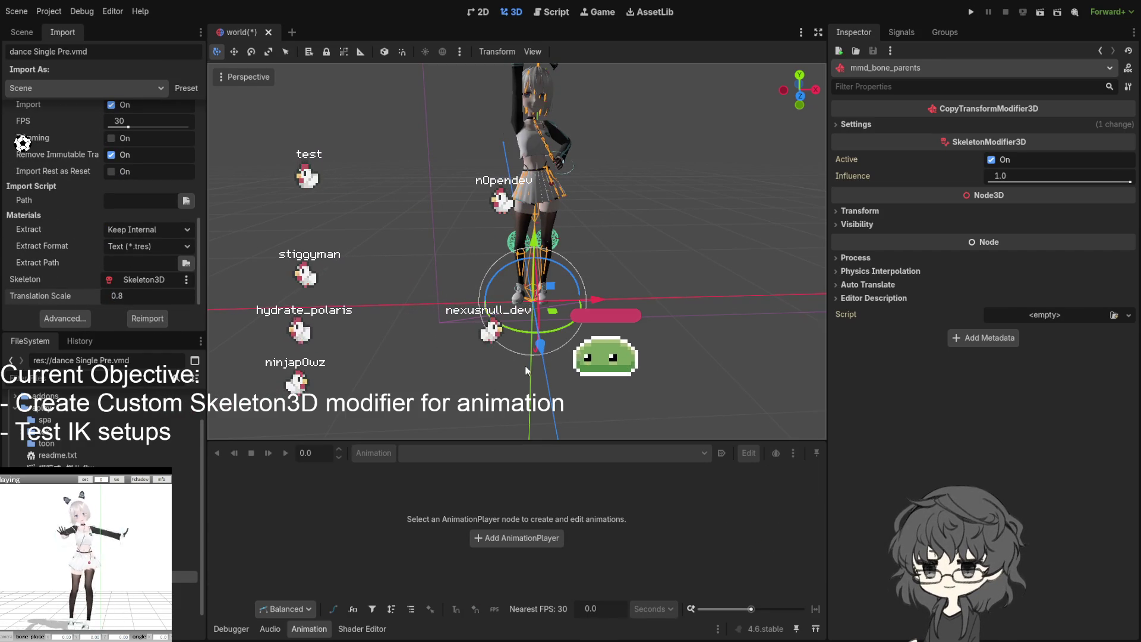
pyautogui.click(21, 32)
# Select the dance Single Pre animation player node and switch to the Game workspace.
pyautogui.click(112, 214)
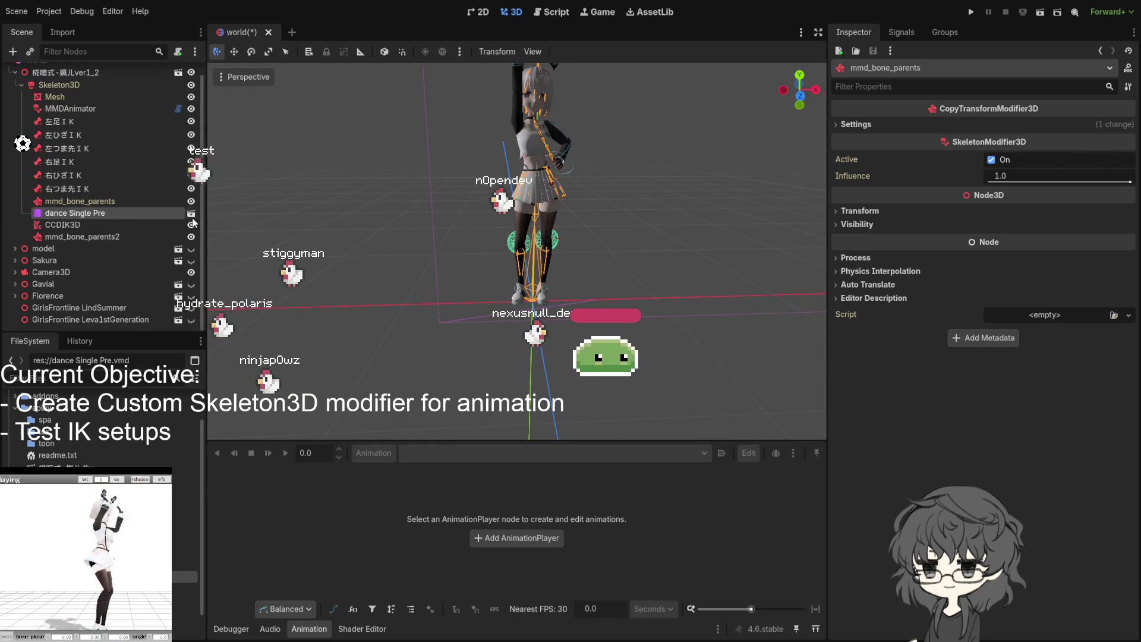
pyautogui.click(638, 14)
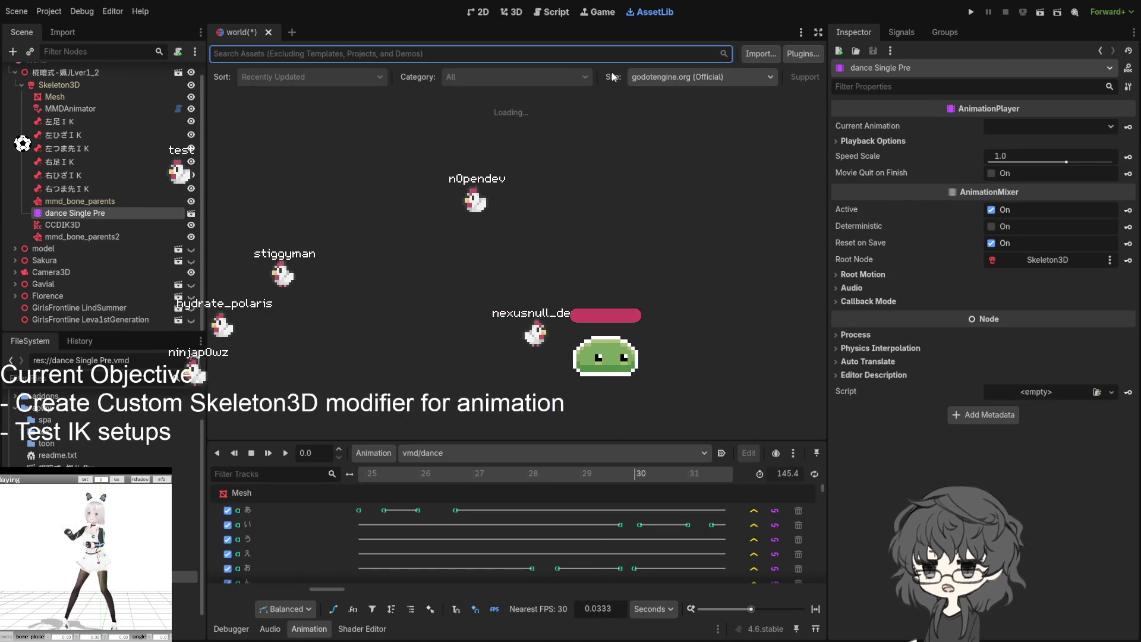
pyautogui.click(598, 12)
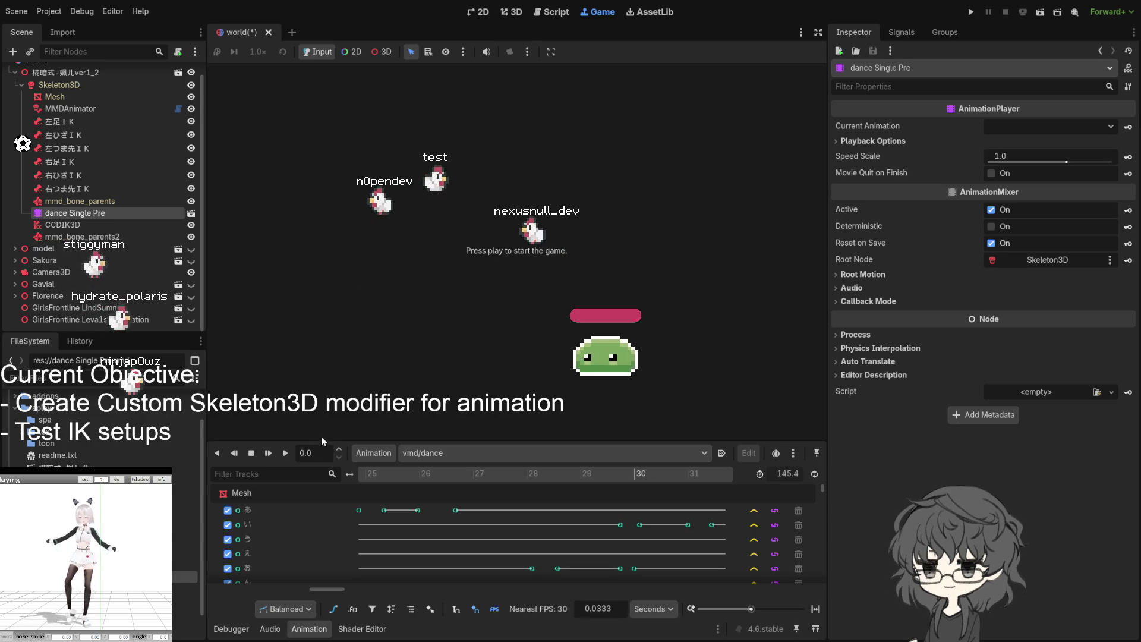
# Preview the vmd/dance animation, then save the world scene with Ctrl+S to launch the game.
pyautogui.click(286, 453)
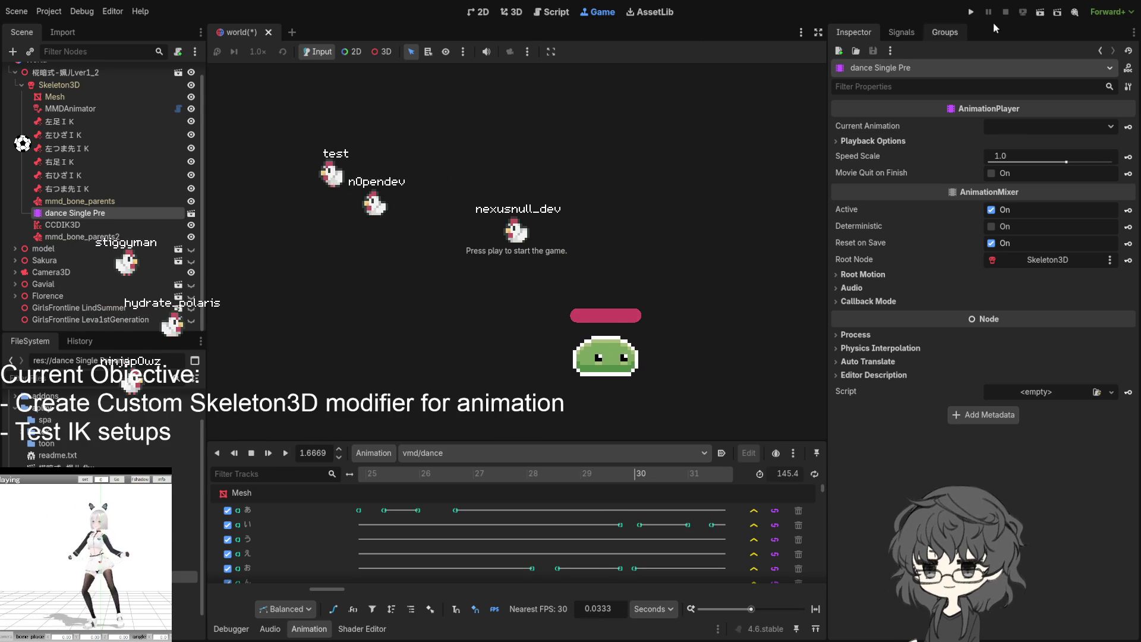
pyautogui.hotkey('ctrl', 's')
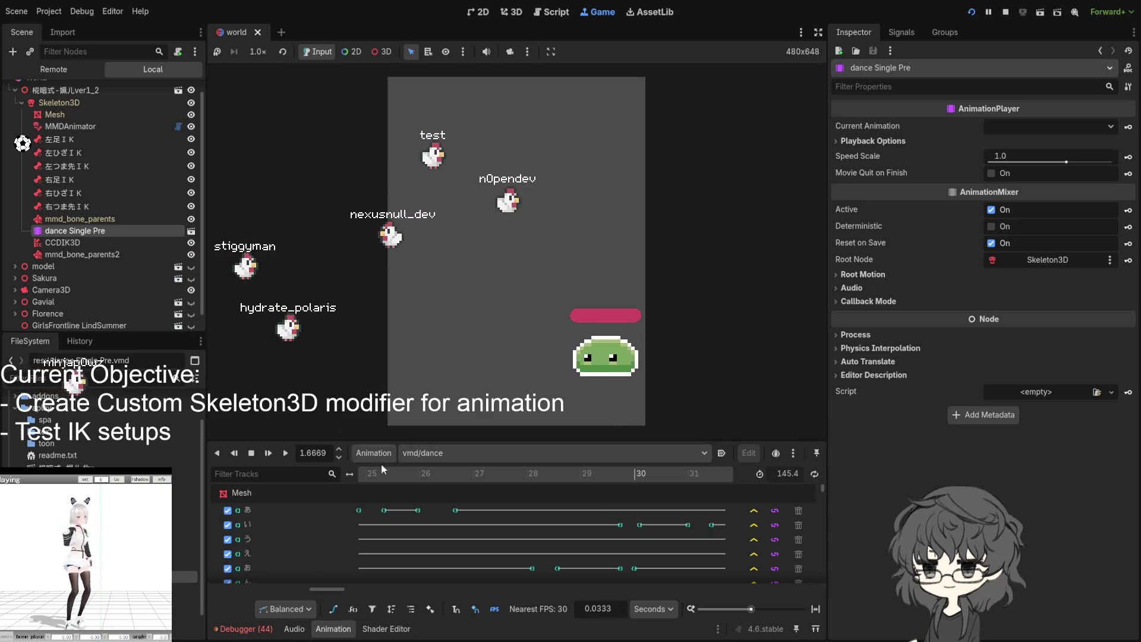
# Enable Autoplay on Load for vmd/dance and restart the running game with F5.
pyautogui.click(722, 453)
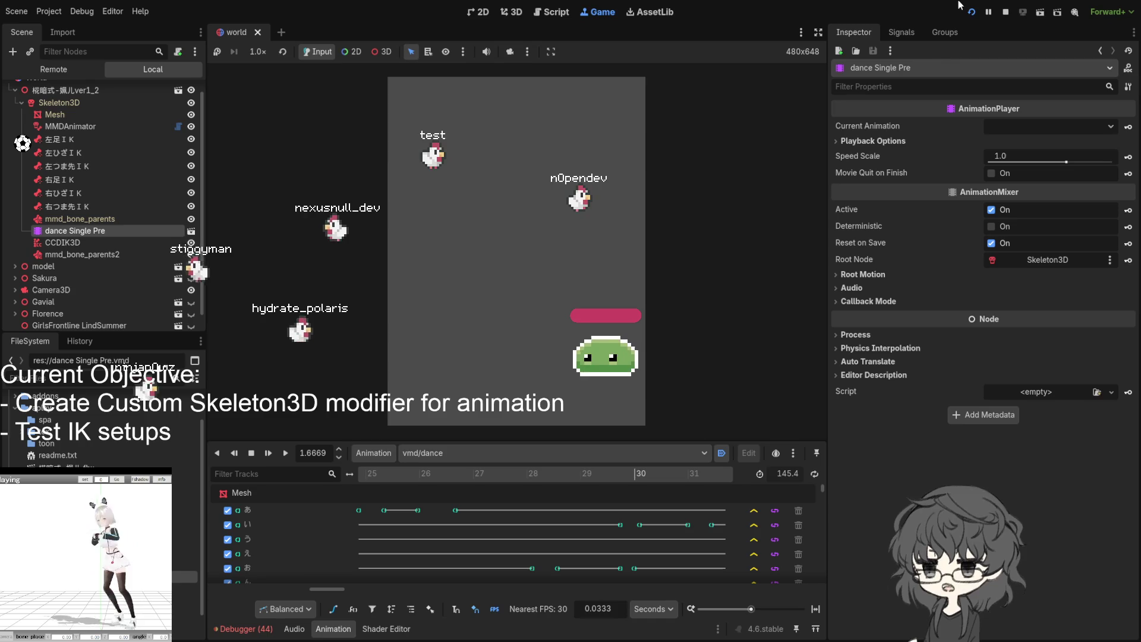
pyautogui.click(976, 12)
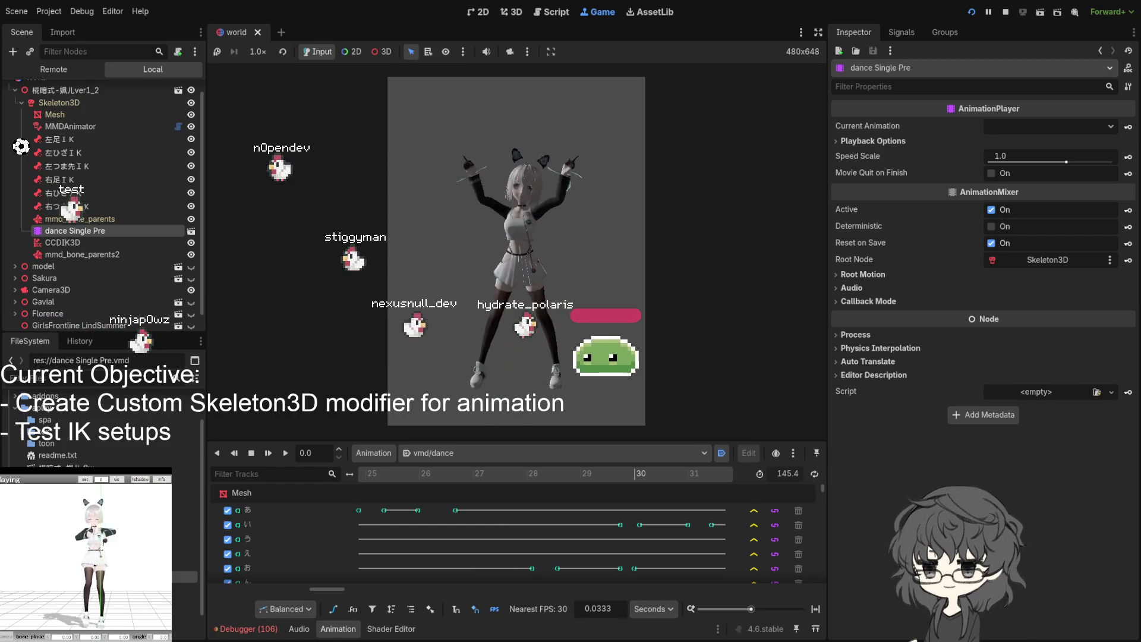
pyautogui.press('F5')
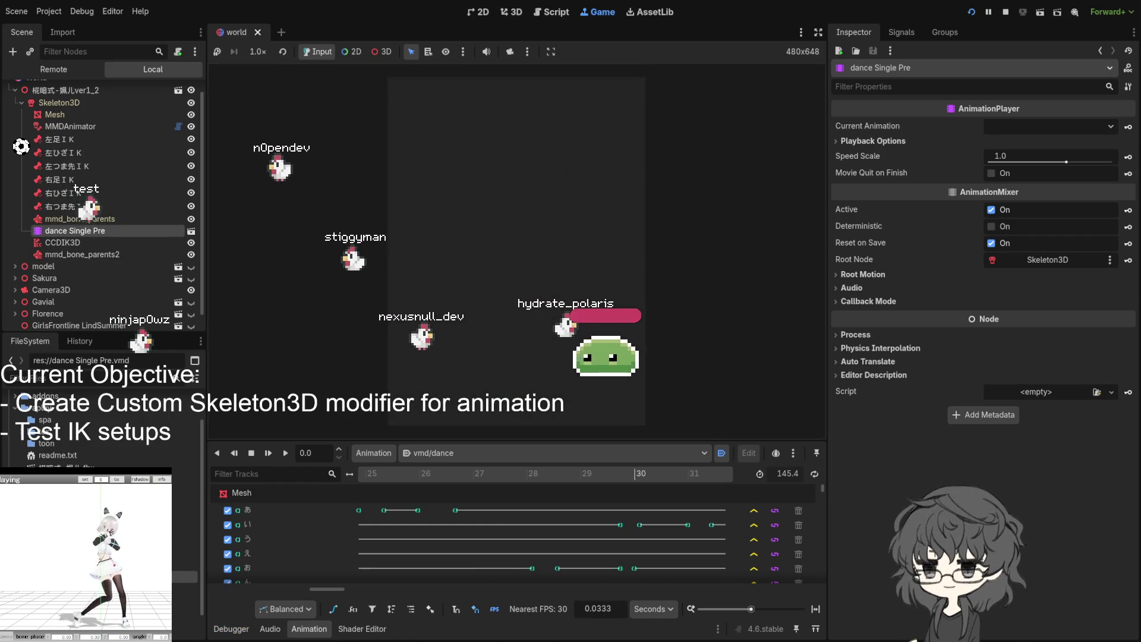